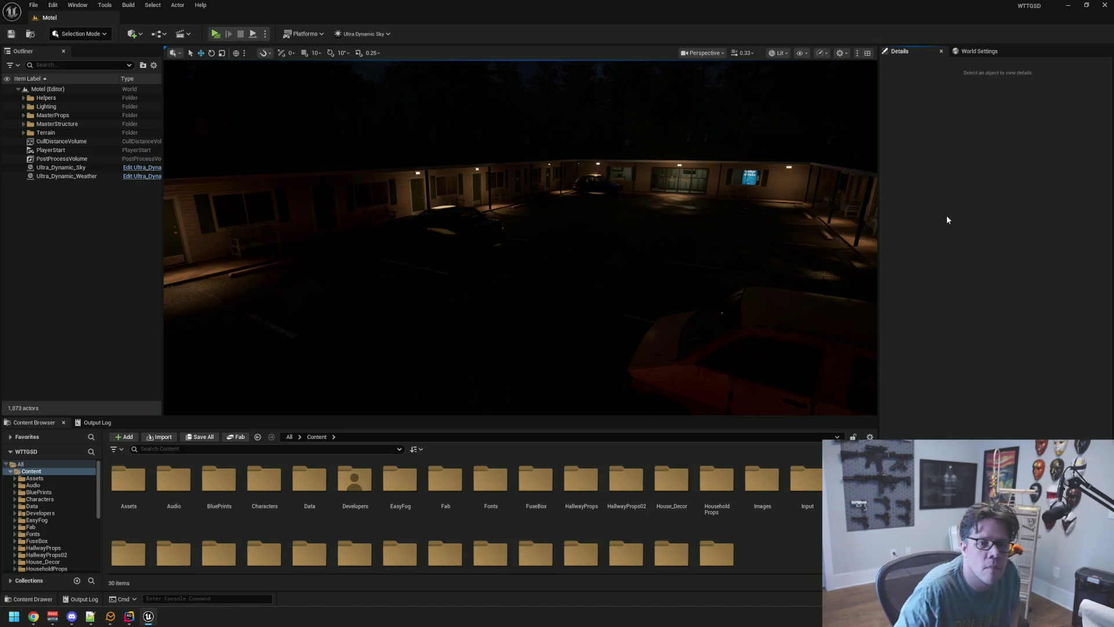
# Step: Fly the view into the motel courtyard and focus the Ultra_Dynamic_Weather actor
pyautogui.moveTo(679, 318)
pyautogui.mouseDown()
pyautogui.moveTo(696, 305)
pyautogui.moveTo(662, 291)
pyautogui.mouseUp()
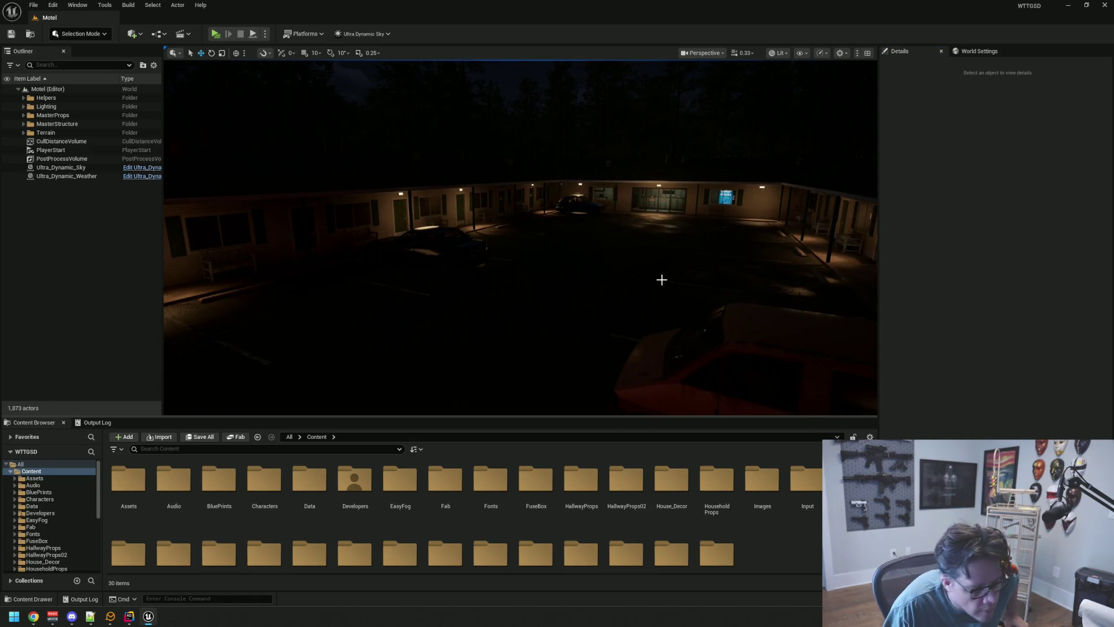
pyautogui.moveTo(658, 279); pyautogui.dragTo(703, 290)
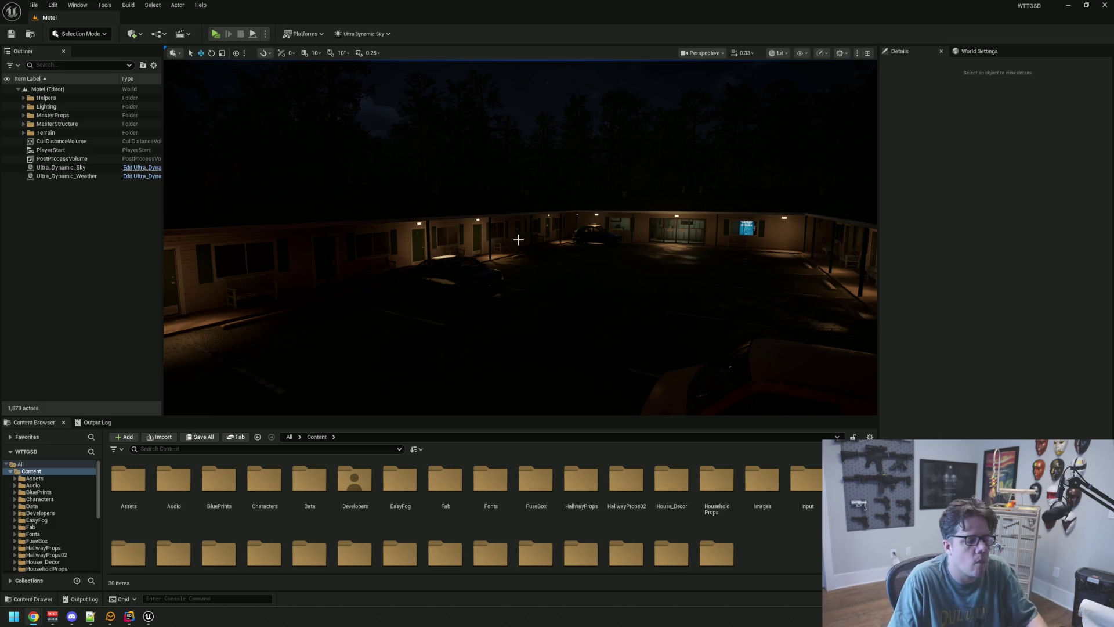
pyautogui.moveTo(510, 189)
pyautogui.mouseDown()
pyautogui.moveTo(510, 261)
pyautogui.moveTo(540, 261)
pyautogui.mouseUp()
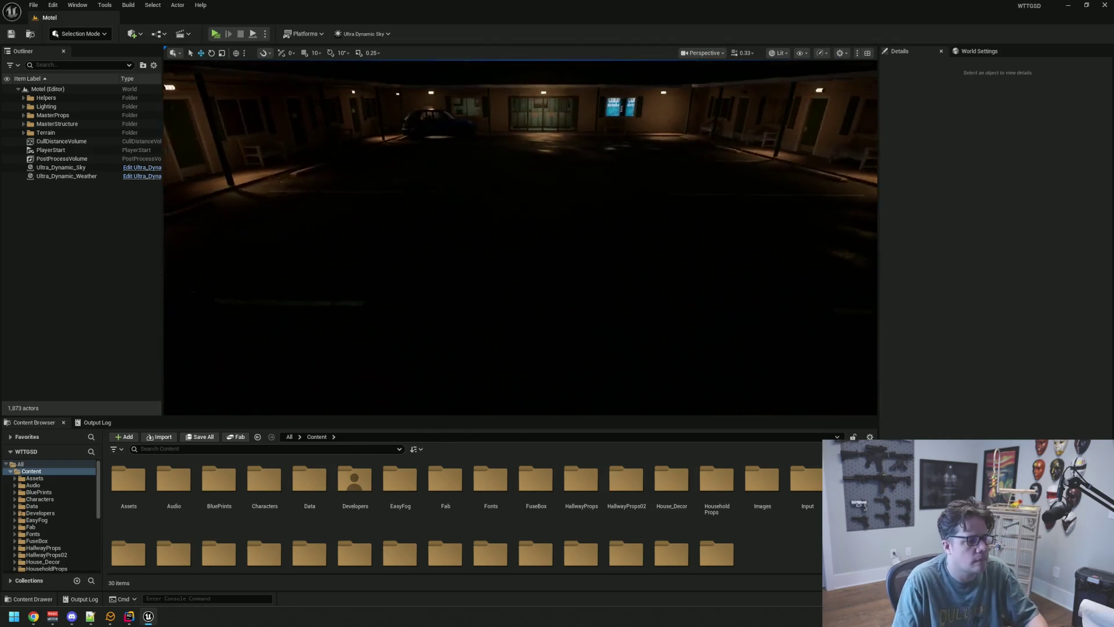
pyautogui.doubleClick(142, 175)
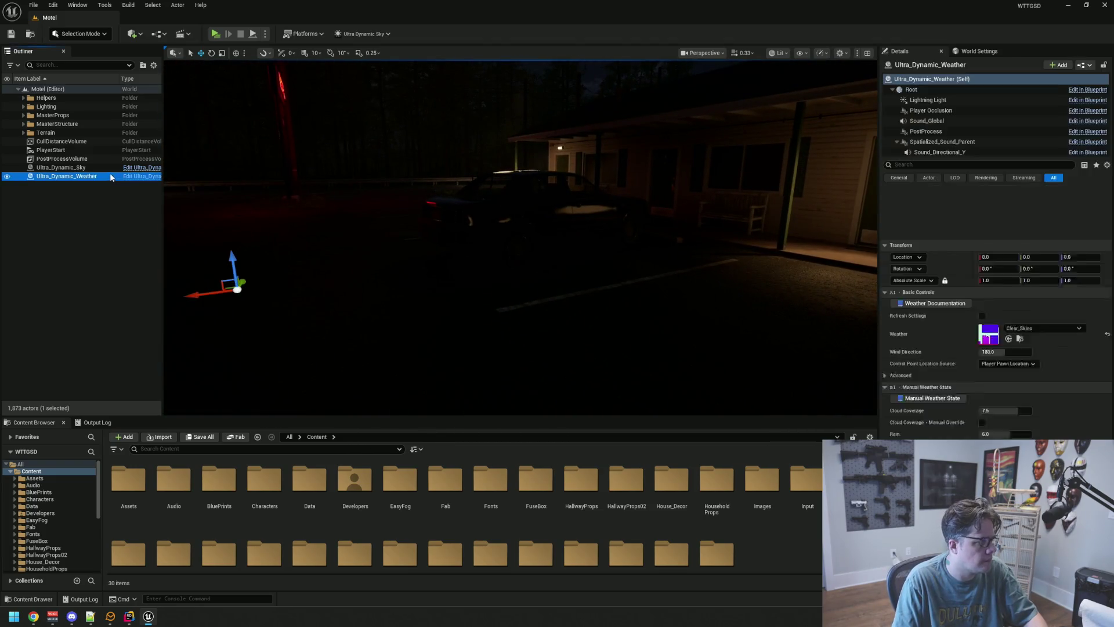
pyautogui.moveTo(520, 261); pyautogui.dragTo(520, 296)
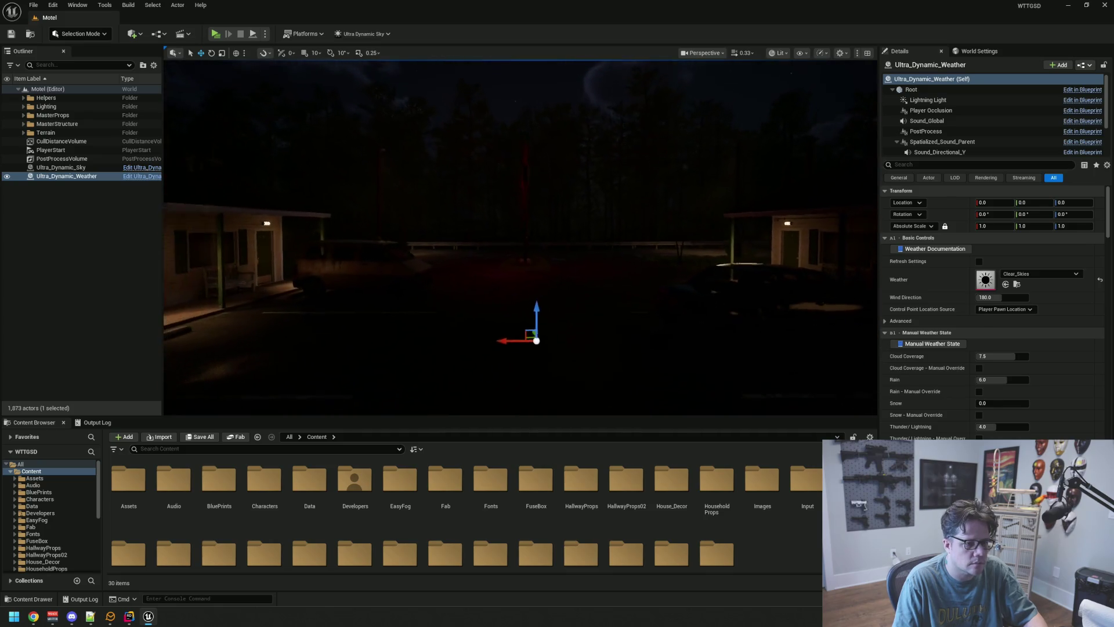
pyautogui.moveTo(672, 319); pyautogui.dragTo(543, 238)
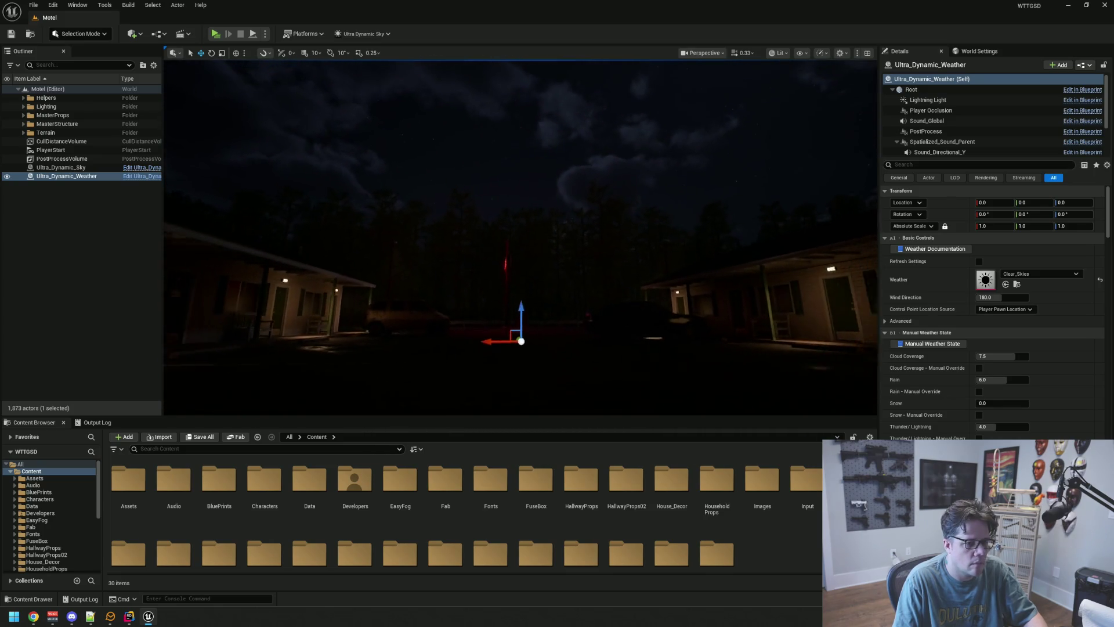
pyautogui.moveTo(704, 241)
pyautogui.mouseDown()
pyautogui.moveTo(704, 200)
pyautogui.moveTo(703, 227)
pyautogui.mouseUp()
# Step: Set the weather preset to Foggy, then to Rain, and deselect to watch the courtyard
pyautogui.click(1027, 275)
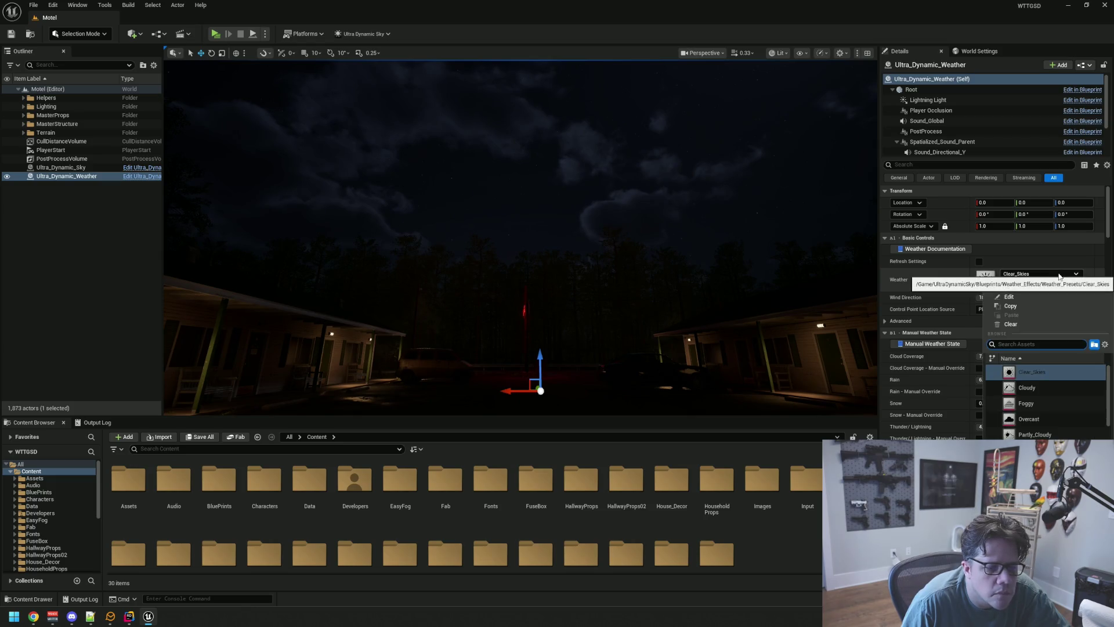
pyautogui.click(1037, 398)
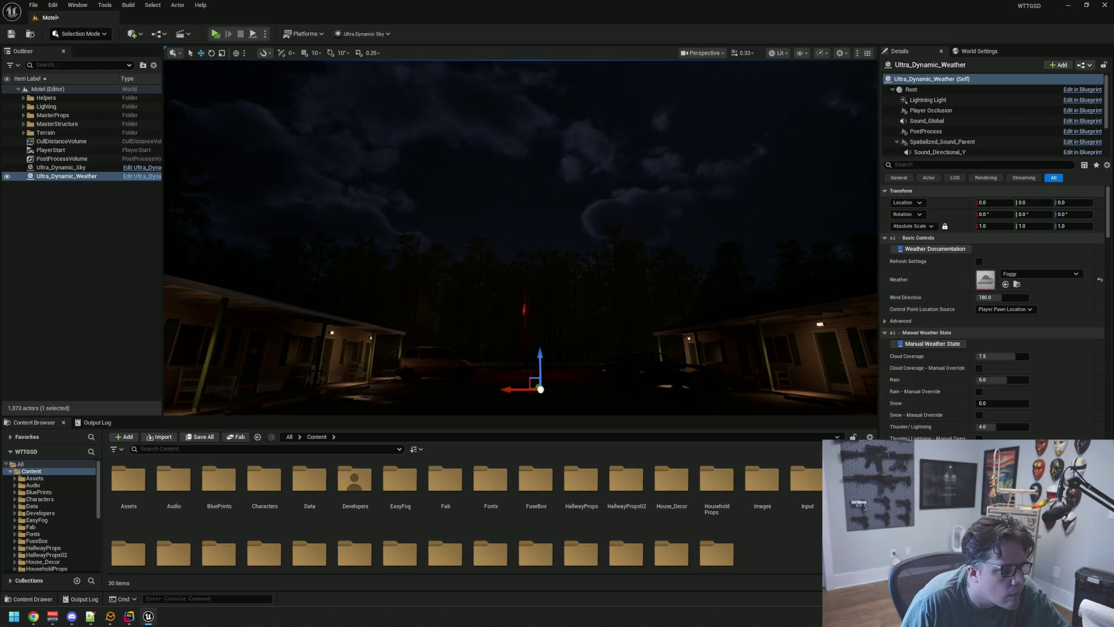
pyautogui.moveTo(673, 244); pyautogui.dragTo(673, 276)
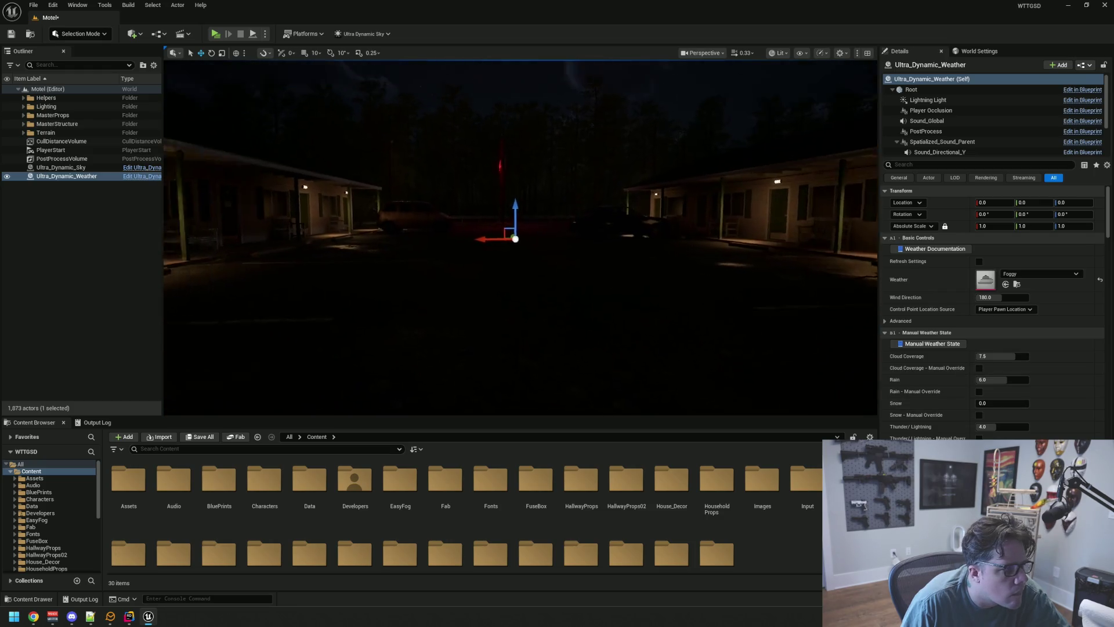
pyautogui.click(1043, 276)
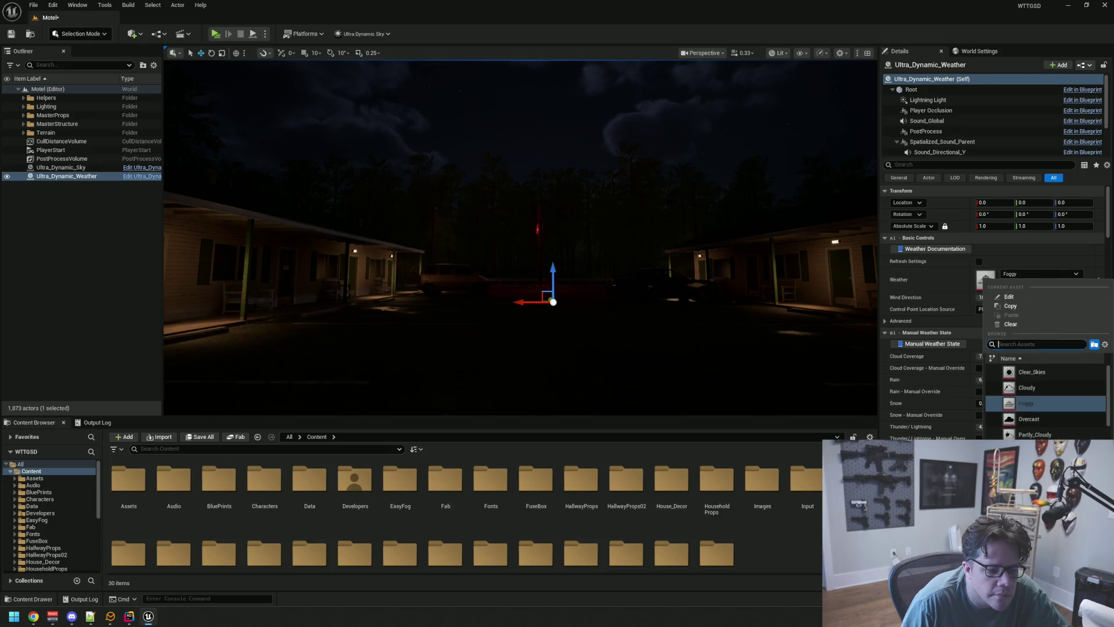
pyautogui.click(1031, 450)
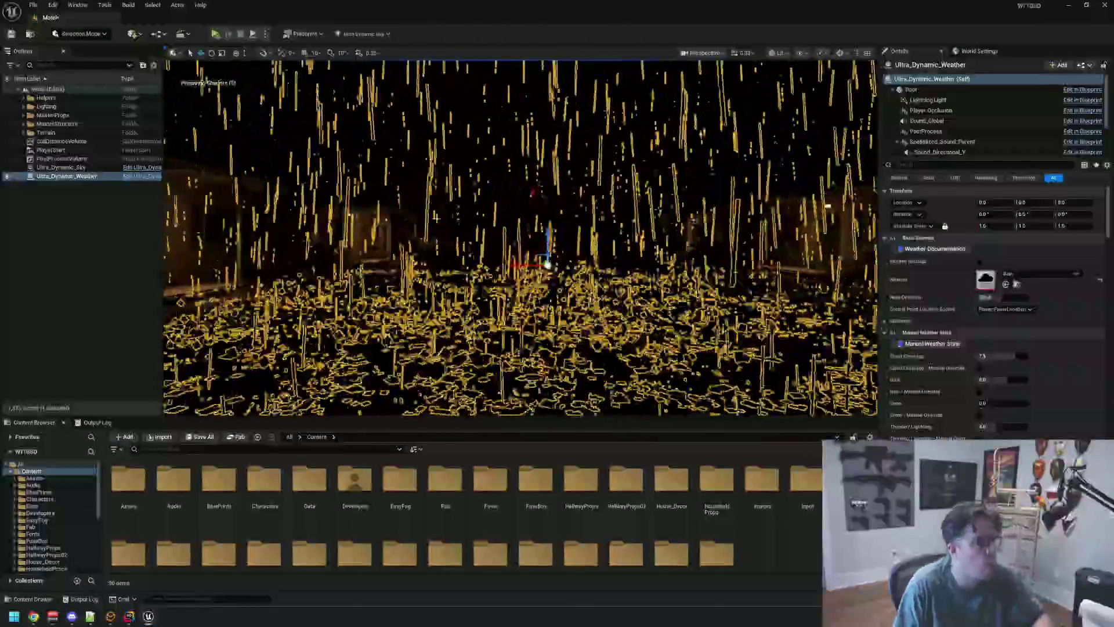
pyautogui.press('d')
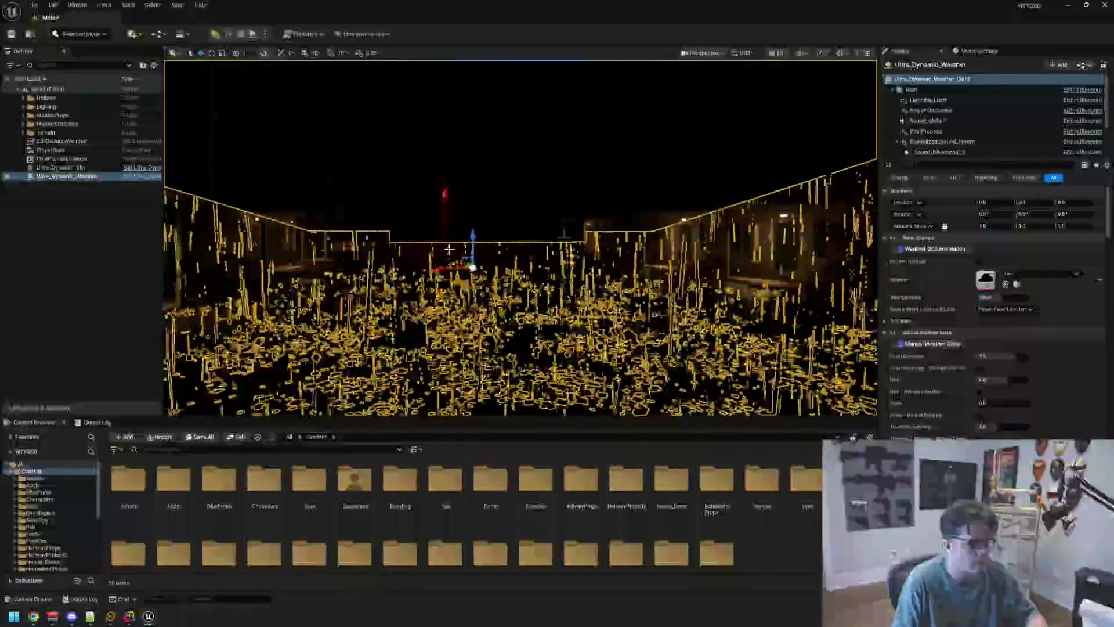
pyautogui.click(93, 228)
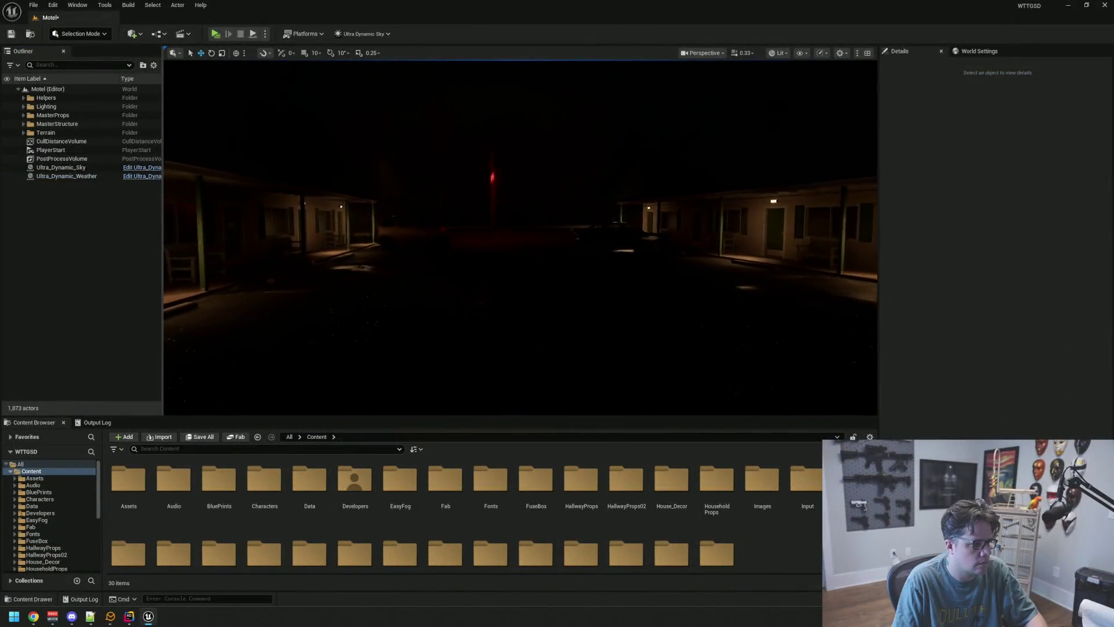
# Step: Look around the rainy lot, then select Ultra_Dynamic_Weather to show its Details
pyautogui.moveTo(522, 236); pyautogui.dragTo(391, 235)
pyautogui.moveTo(522, 235)
pyautogui.mouseDown()
pyautogui.moveTo(261, 235)
pyautogui.moveTo(517, 210)
pyautogui.moveTo(505, 87)
pyautogui.moveTo(522, 156)
pyautogui.moveTo(531, 131)
pyautogui.moveTo(470, 131)
pyautogui.moveTo(366, 236)
pyautogui.moveTo(339, 231)
pyautogui.moveTo(418, 235)
pyautogui.moveTo(487, 200)
pyautogui.moveTo(488, 122)
pyautogui.moveTo(522, 262)
pyautogui.moveTo(523, 218)
pyautogui.moveTo(504, 200)
pyautogui.moveTo(418, 235)
pyautogui.moveTo(532, 235)
pyautogui.moveTo(522, 278)
pyautogui.moveTo(522, 210)
pyautogui.moveTo(487, 209)
pyautogui.moveTo(522, 210)
pyautogui.moveTo(523, 262)
pyautogui.moveTo(522, 218)
pyautogui.moveTo(601, 217)
pyautogui.moveTo(566, 209)
pyautogui.moveTo(540, 157)
pyautogui.moveTo(691, 166)
pyautogui.moveTo(504, 166)
pyautogui.moveTo(592, 166)
pyautogui.moveTo(523, 166)
pyautogui.moveTo(566, 166)
pyautogui.mouseUp()
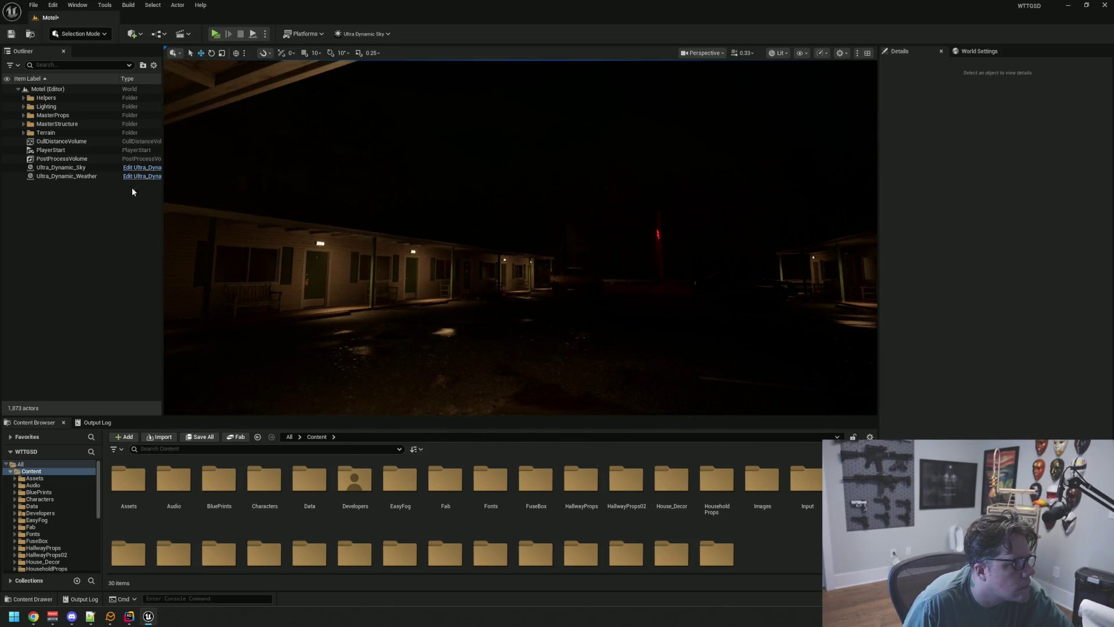
pyautogui.click(104, 176)
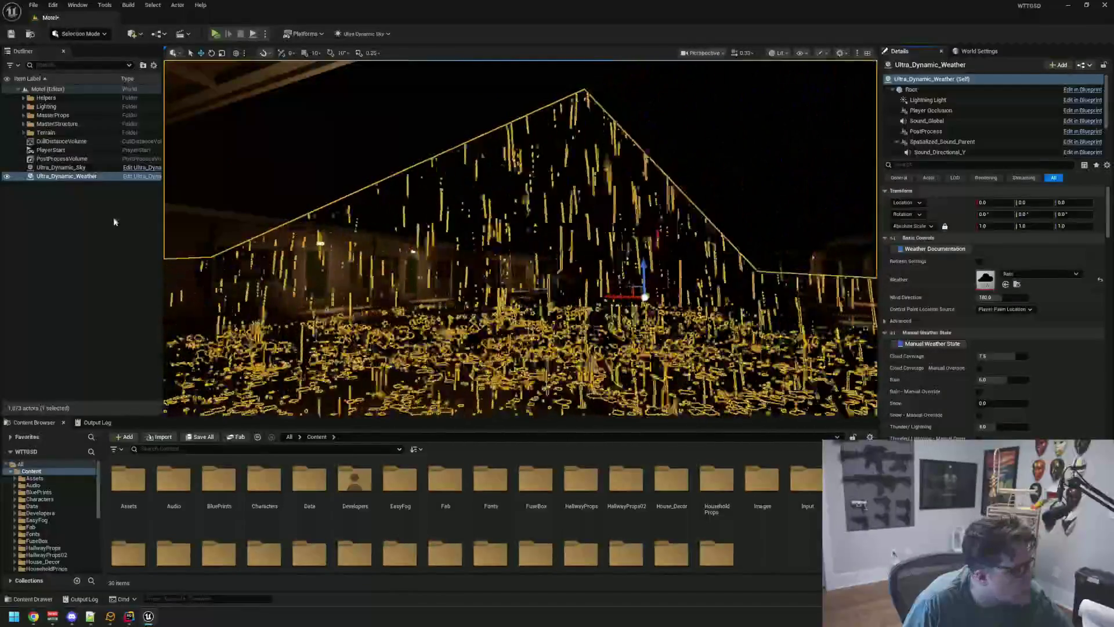
# Step: Switch the weather preset to Rain_Light and deselect to view the lighter rain
pyautogui.click(114, 217)
pyautogui.moveTo(485, 240); pyautogui.dragTo(488, 261)
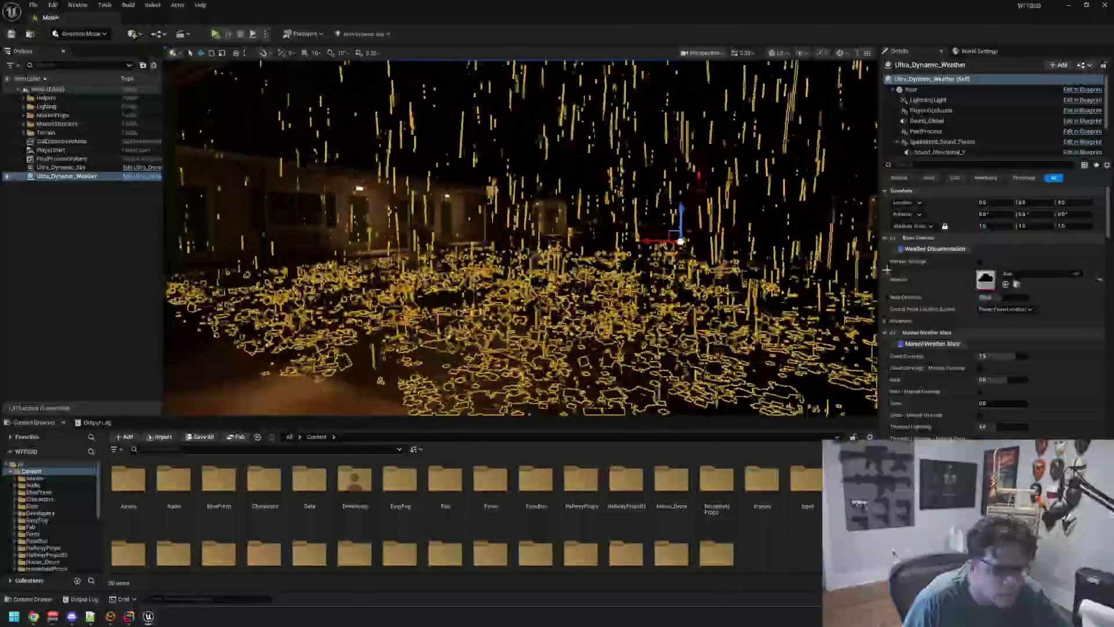
pyautogui.click(1041, 274)
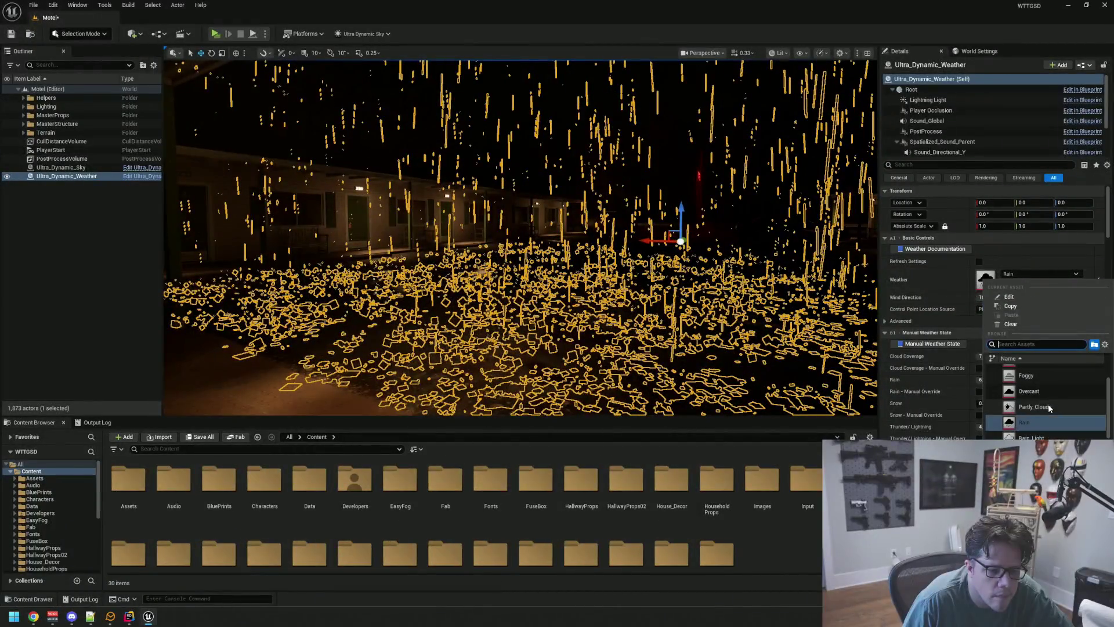
pyautogui.click(1041, 438)
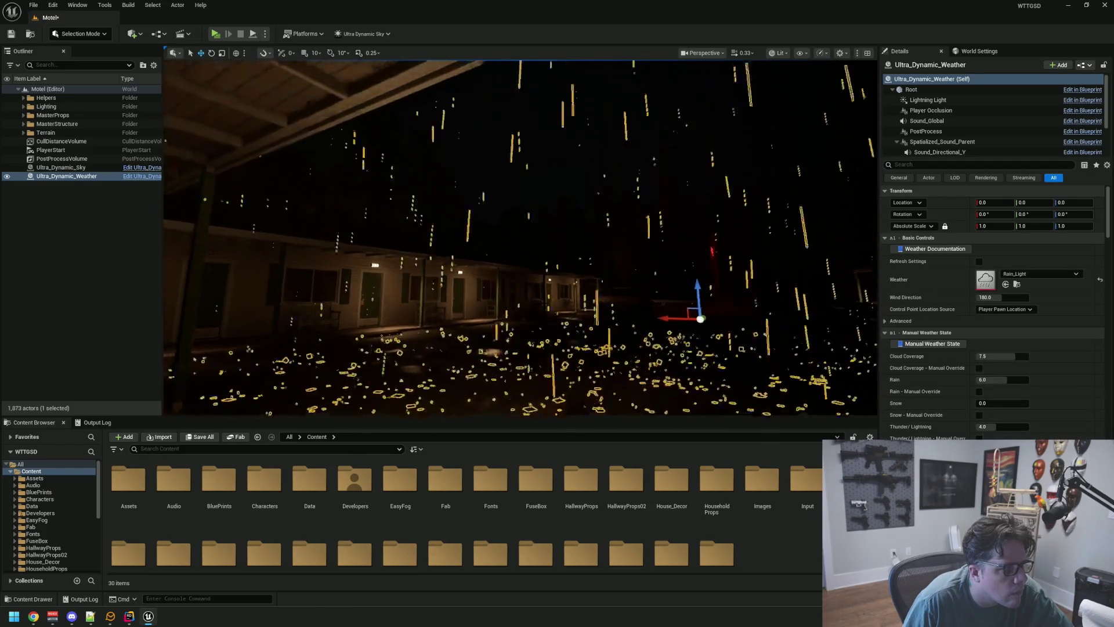
pyautogui.click(143, 256)
pyautogui.moveTo(530, 251)
pyautogui.mouseDown()
pyautogui.moveTo(530, 287)
pyautogui.moveTo(505, 253)
pyautogui.mouseUp()
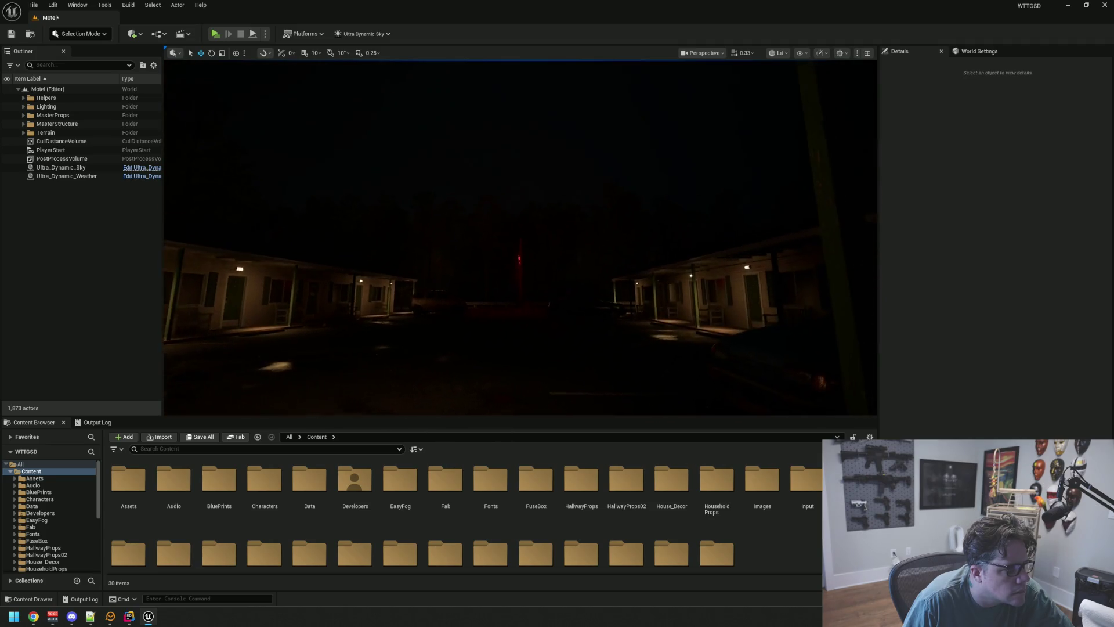
# Step: Switch the weather preset to Rain_Thunderstorm and face the courtyard's slanted rain
pyautogui.click(77, 177)
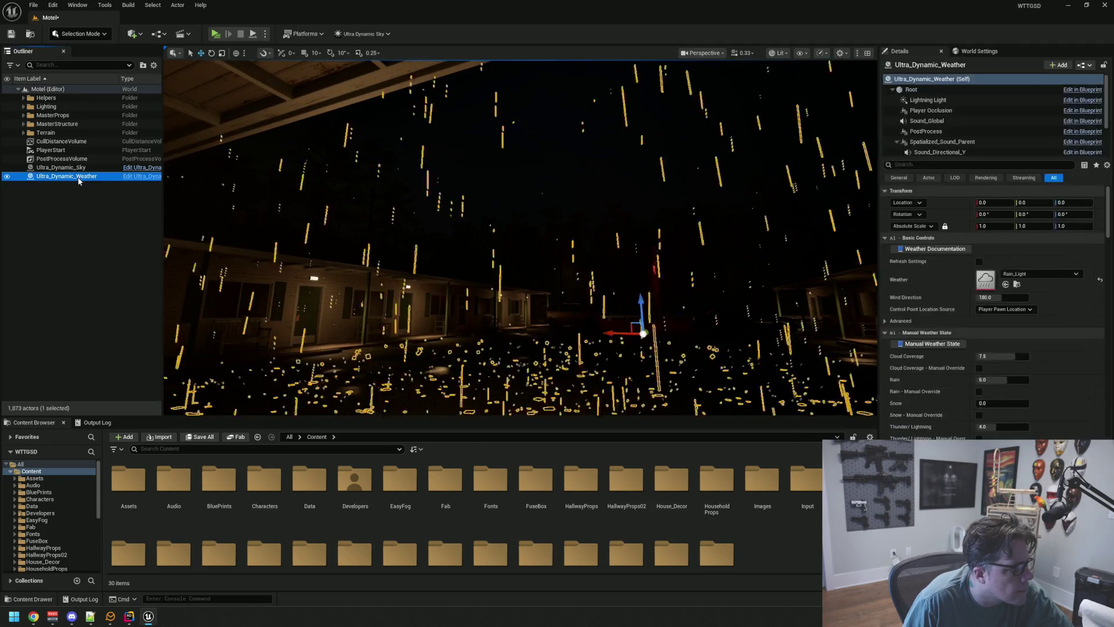
pyautogui.click(1039, 273)
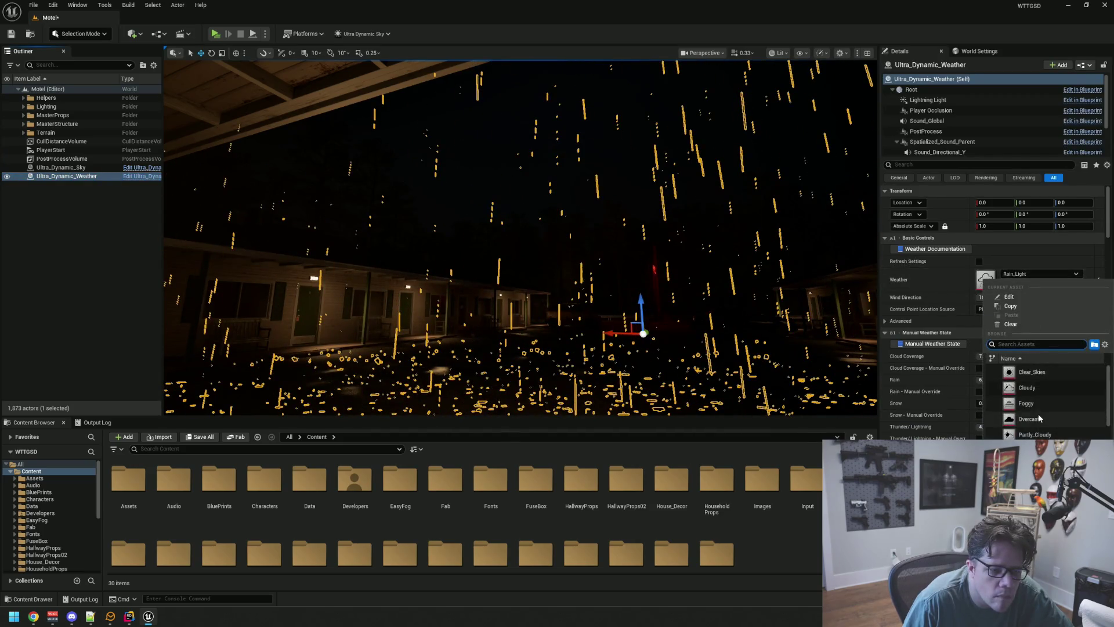
pyautogui.click(1041, 433)
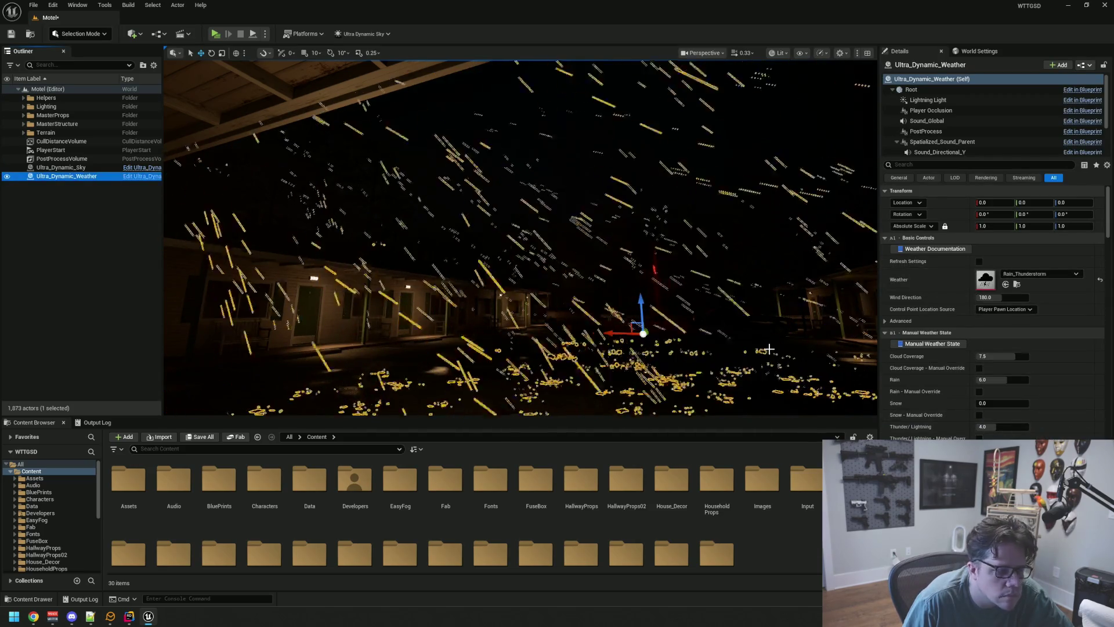
pyautogui.press('Escape')
pyautogui.moveTo(521, 236)
pyautogui.mouseDown()
pyautogui.moveTo(384, 235)
pyautogui.moveTo(453, 235)
pyautogui.mouseUp()
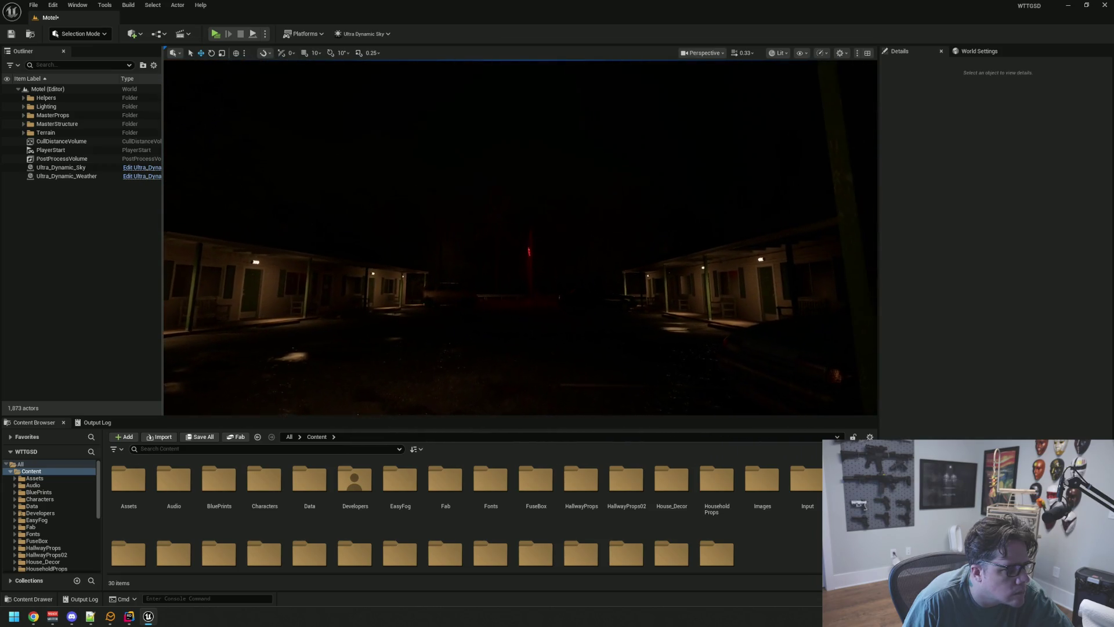
pyautogui.moveTo(495, 279); pyautogui.dragTo(491, 276)
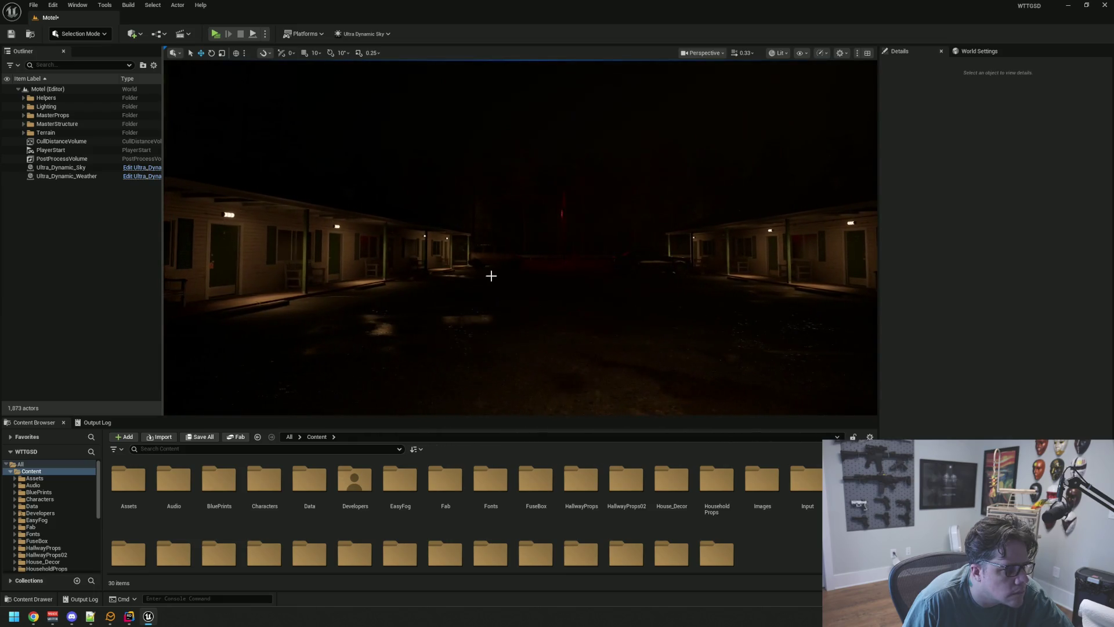
pyautogui.moveTo(609, 291); pyautogui.dragTo(609, 331)
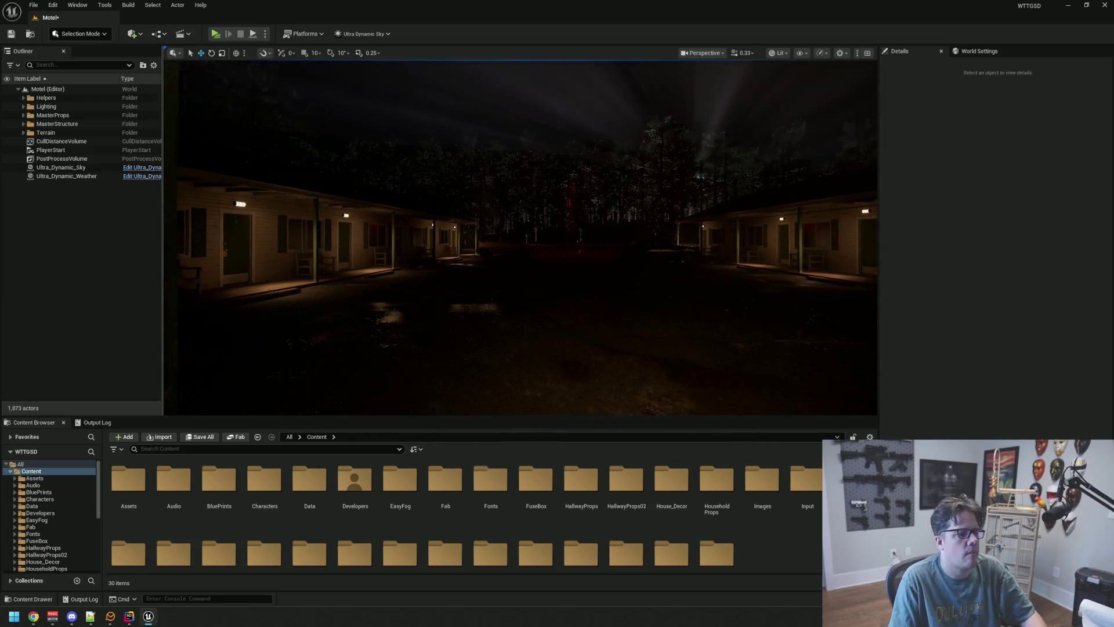
pyautogui.moveTo(523, 262); pyautogui.dragTo(522, 218)
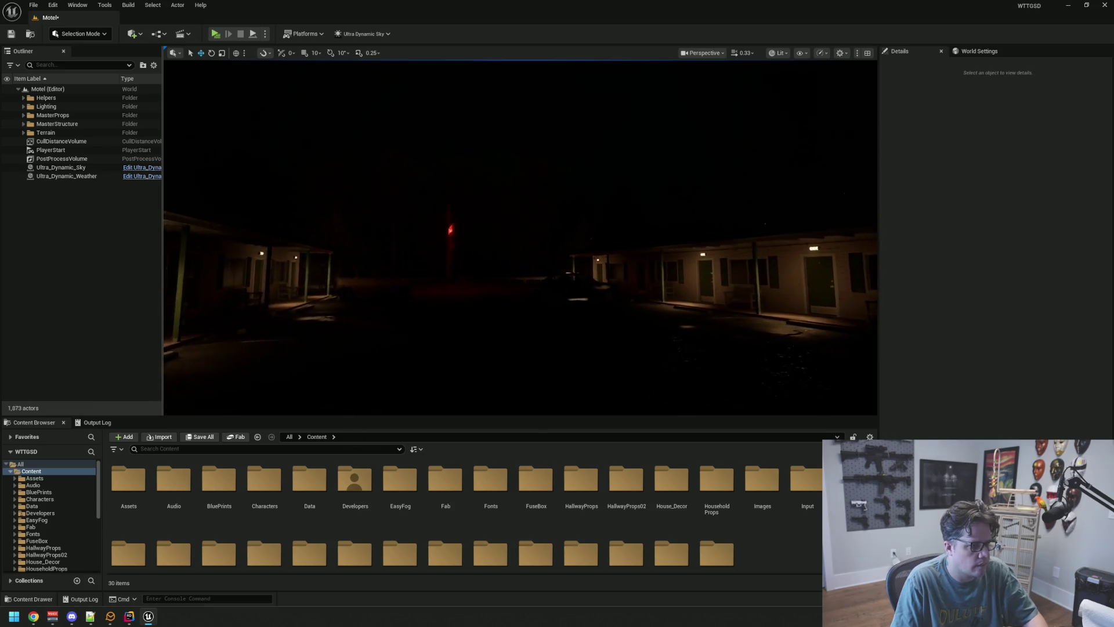
pyautogui.moveTo(605, 300)
pyautogui.mouseDown()
pyautogui.moveTo(605, 265)
pyautogui.moveTo(661, 251)
pyautogui.mouseUp()
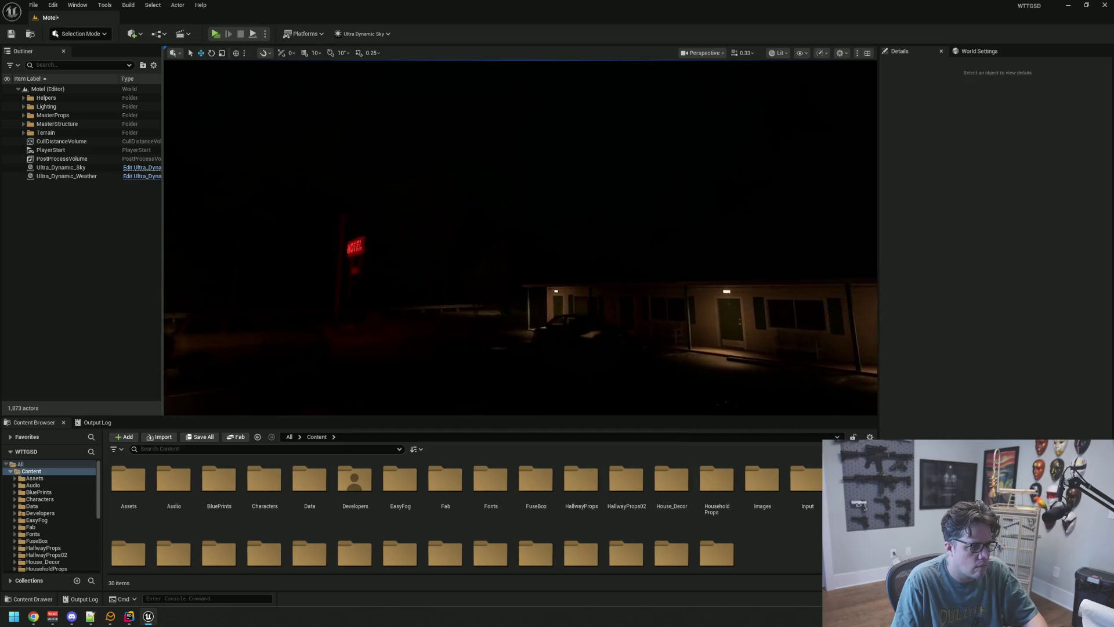
pyautogui.moveTo(522, 261); pyautogui.dragTo(523, 175)
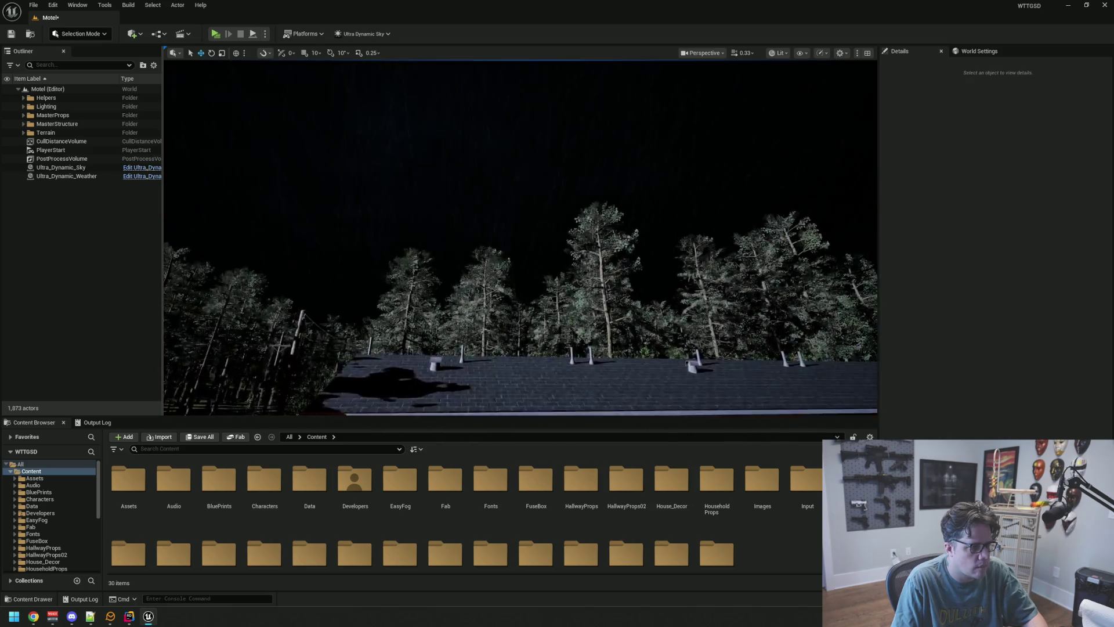
pyautogui.press('s')
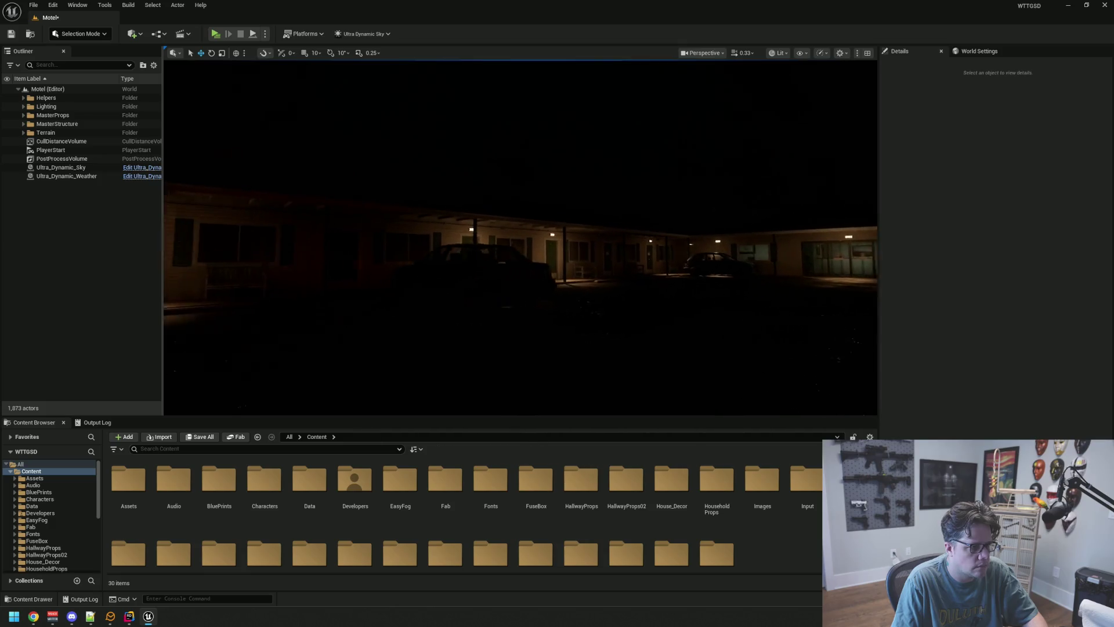
pyautogui.press('w')
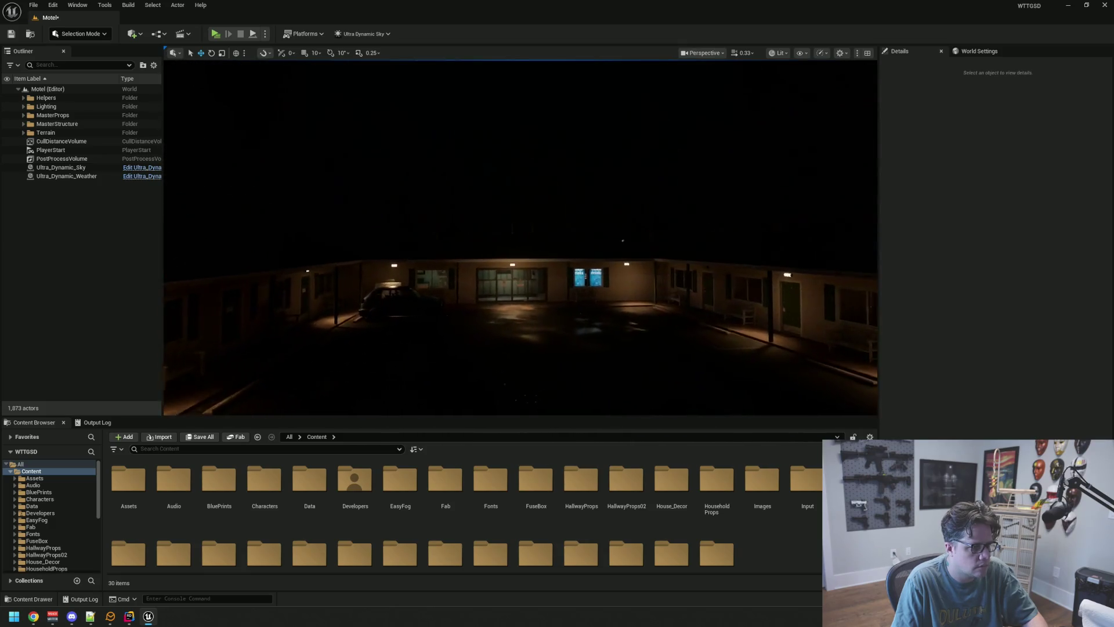
pyautogui.moveTo(522, 261); pyautogui.dragTo(435, 261)
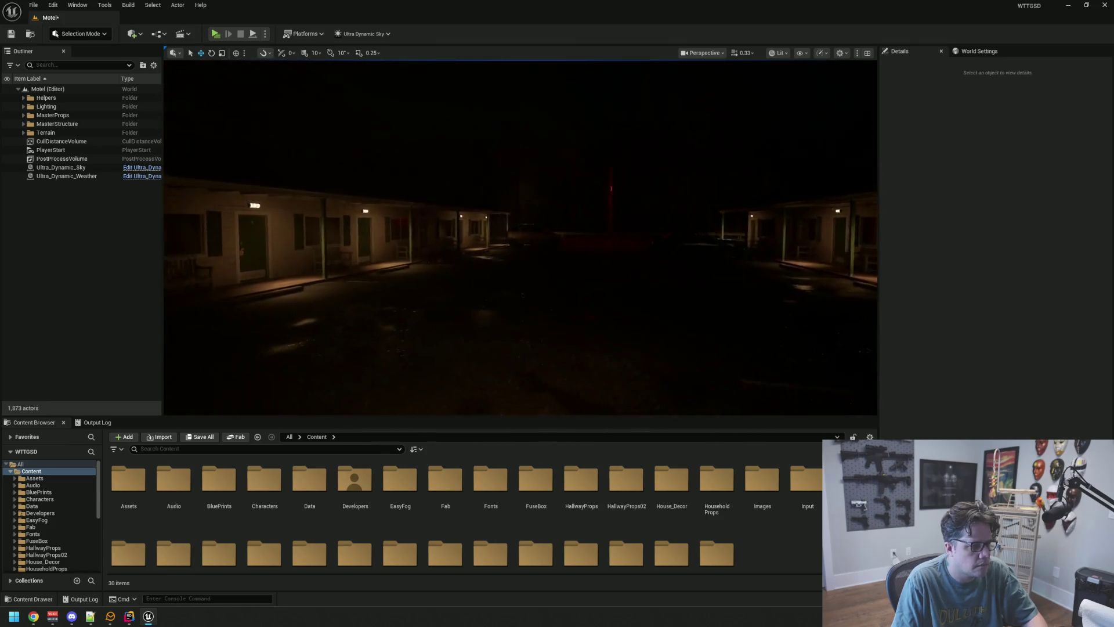
pyautogui.moveTo(522, 261); pyautogui.dragTo(610, 262)
pyautogui.moveTo(522, 261); pyautogui.dragTo(609, 262)
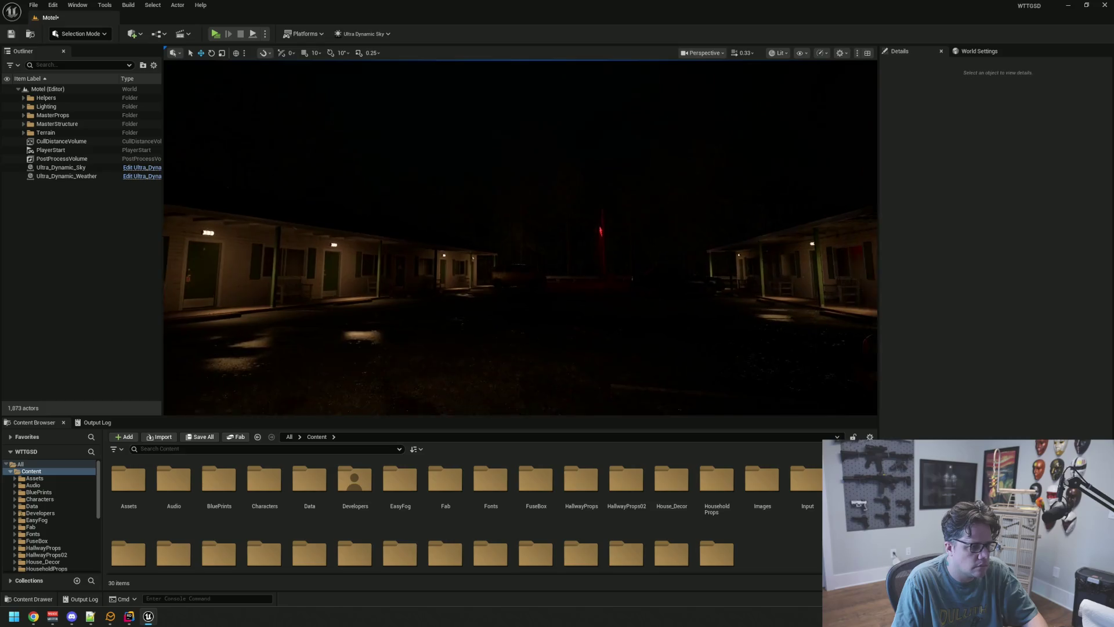
pyautogui.moveTo(522, 261); pyautogui.dragTo(566, 261)
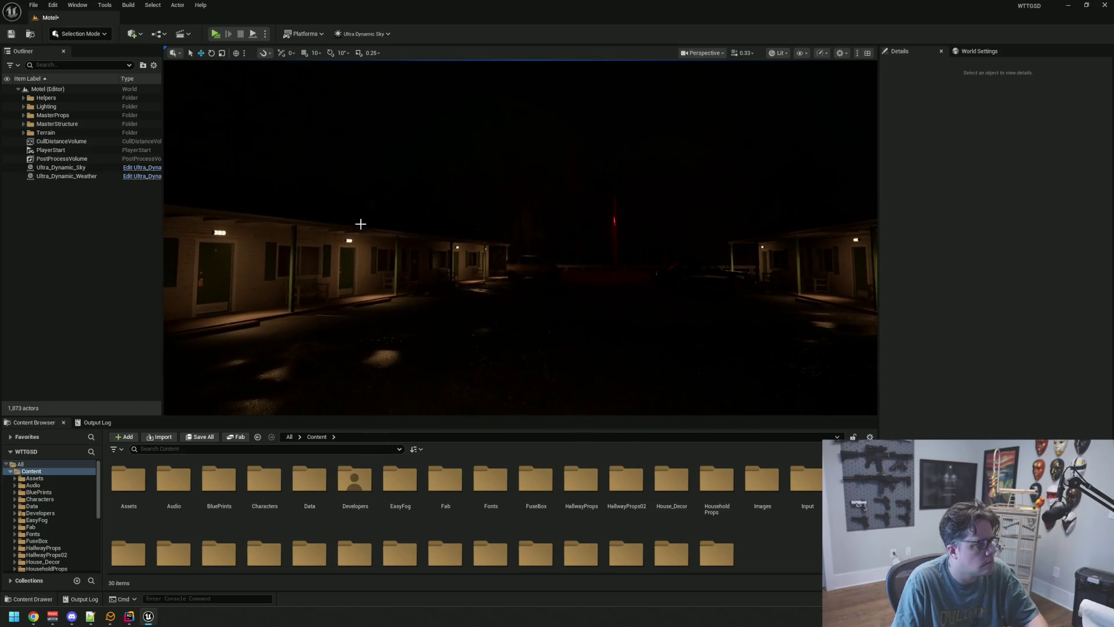
# Step: Set the weather preset to Snow_Blizzard and fly around the motel and lot to check it
pyautogui.click(68, 176)
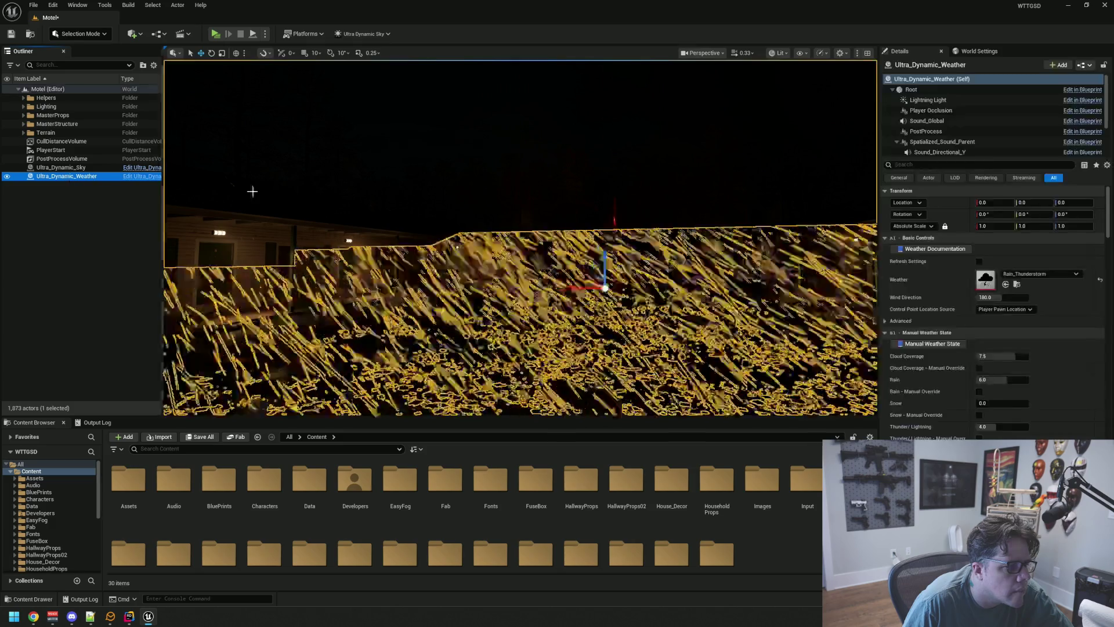
pyautogui.moveTo(684, 246); pyautogui.dragTo(609, 246)
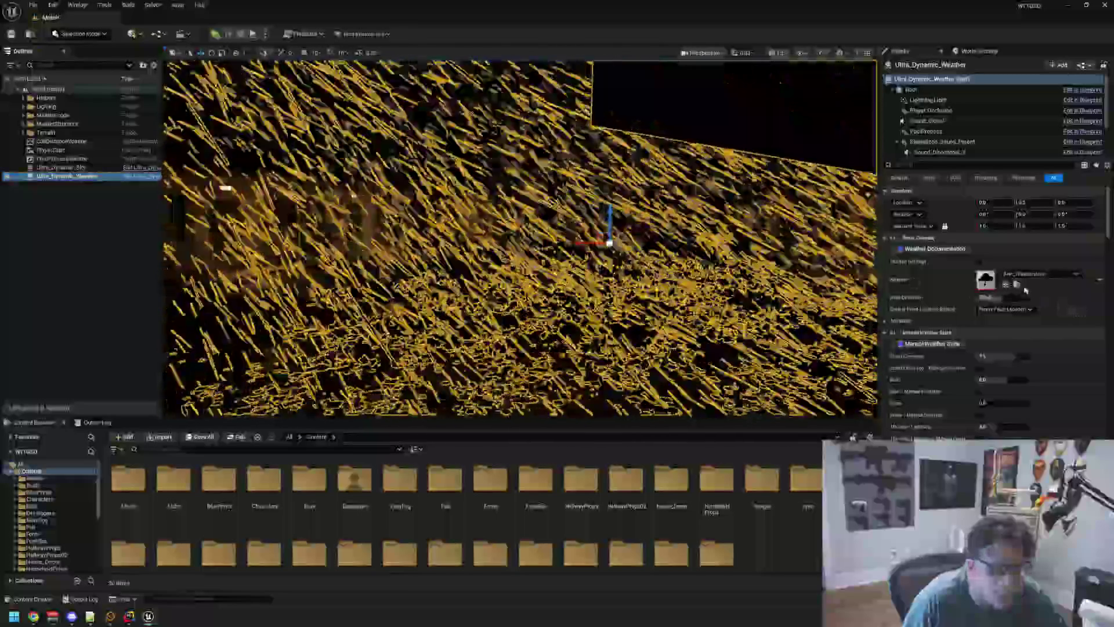
pyautogui.click(1027, 275)
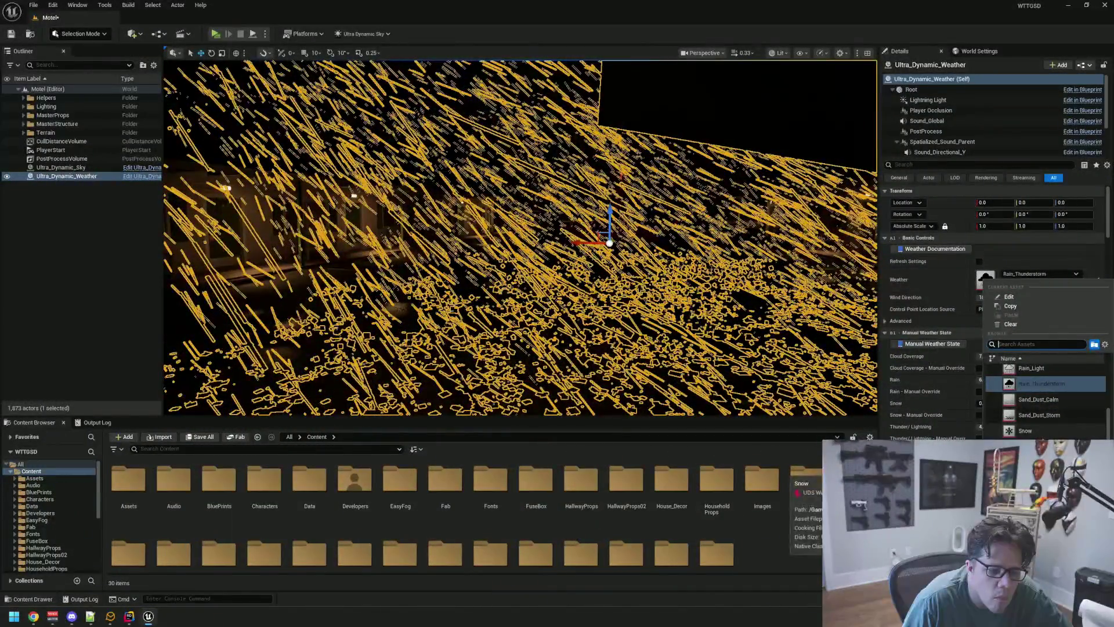
pyautogui.click(1044, 428)
pyautogui.hotkey('ctrl', 'z')
pyautogui.click(64, 260)
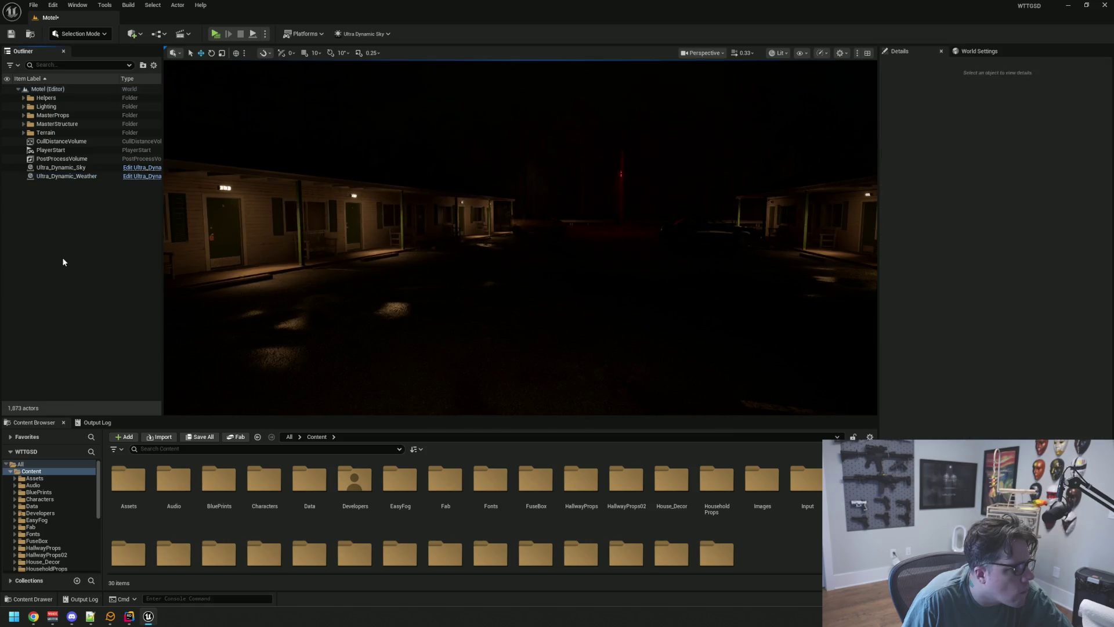
pyautogui.press('w')
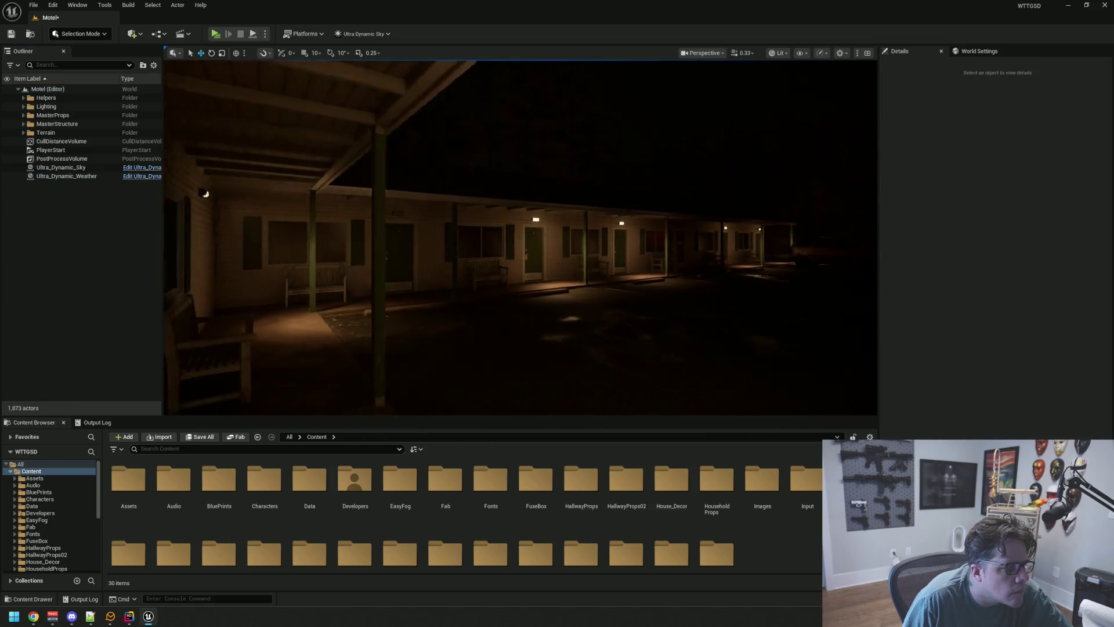
pyautogui.press('w')
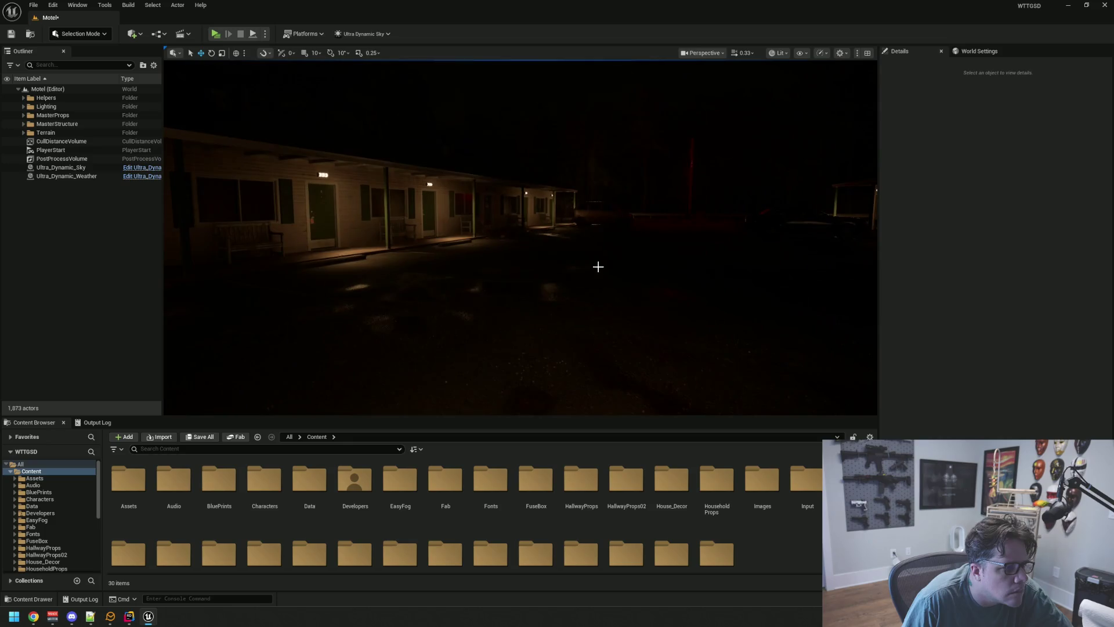
pyautogui.press('w')
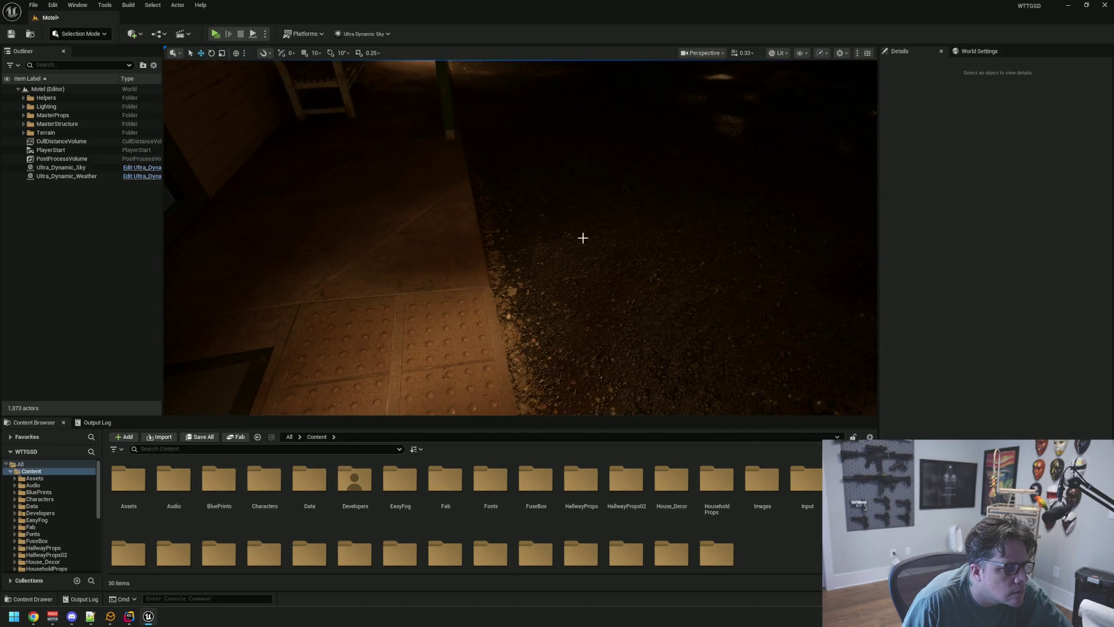
pyautogui.press('w')
pyautogui.press('w')
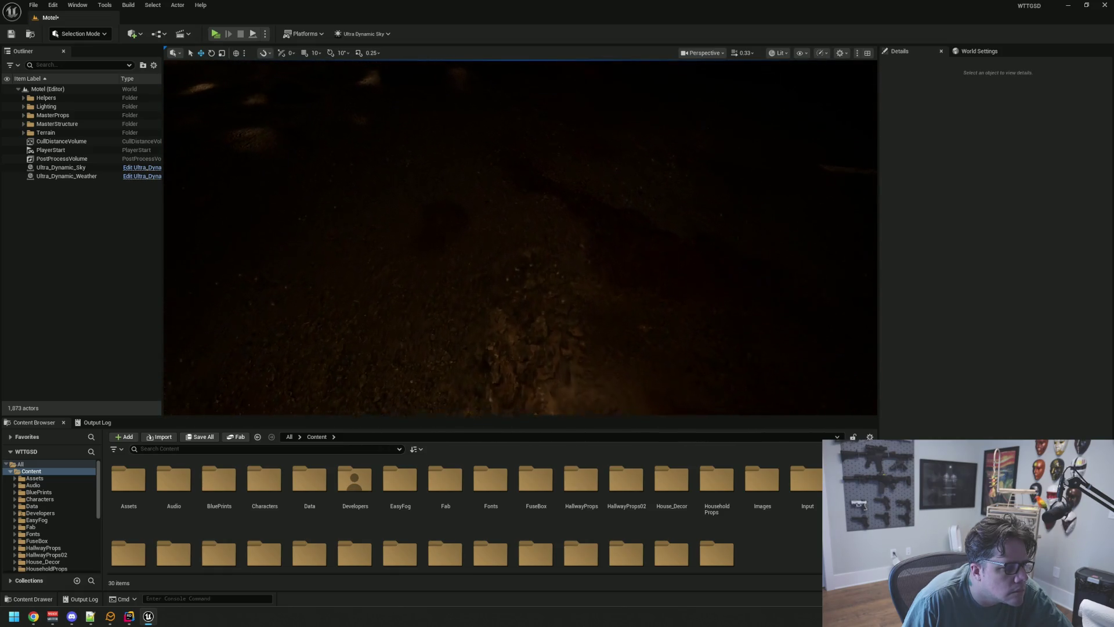
pyautogui.press('s')
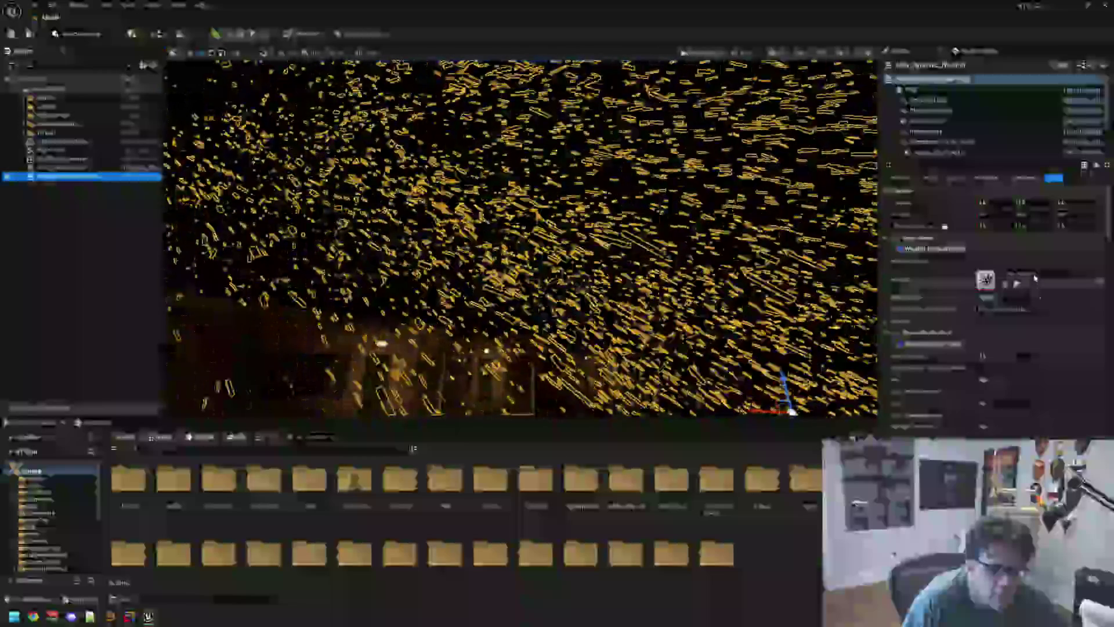
# Step: Set the weather back to Rain and collapse the remaining Details categories, then deselect
pyautogui.click(1034, 277)
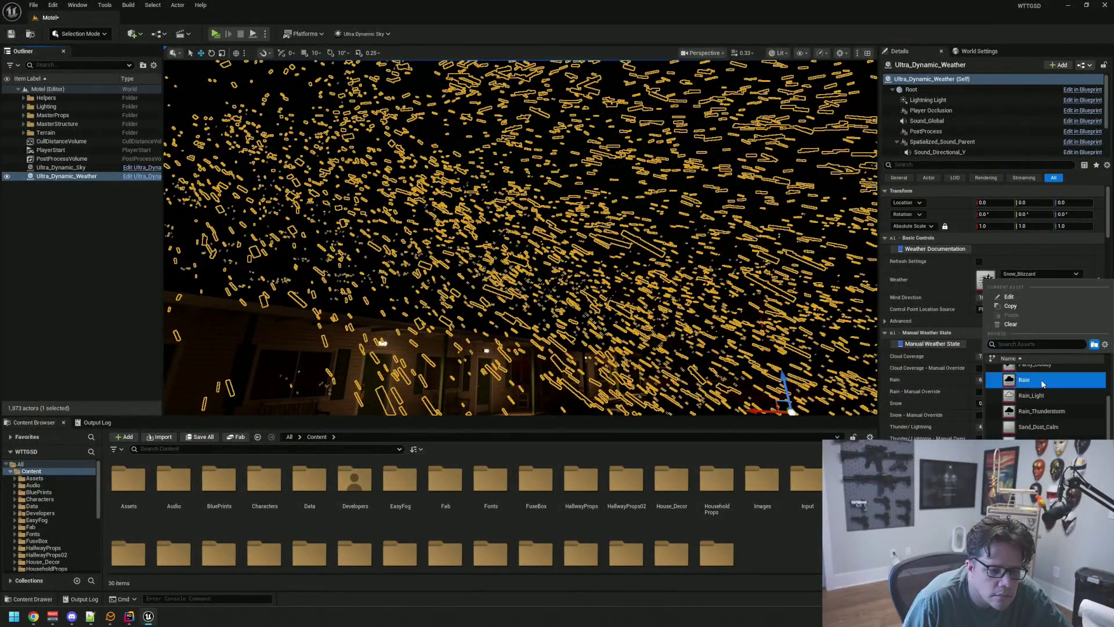
pyautogui.click(1042, 382)
pyautogui.click(910, 336)
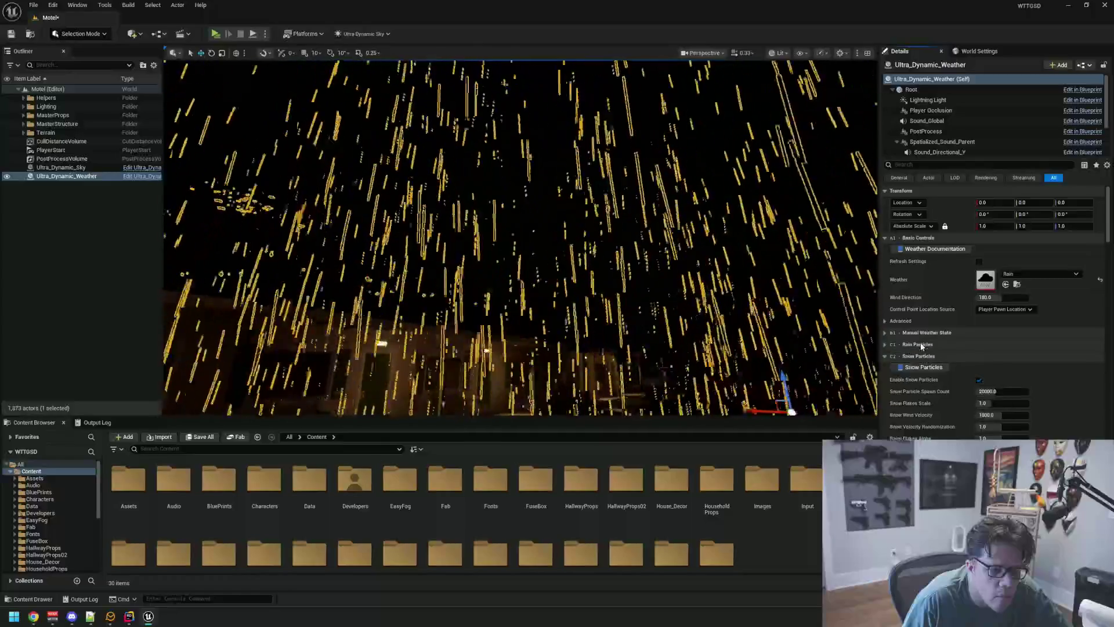
pyautogui.click(924, 355)
pyautogui.click(924, 368)
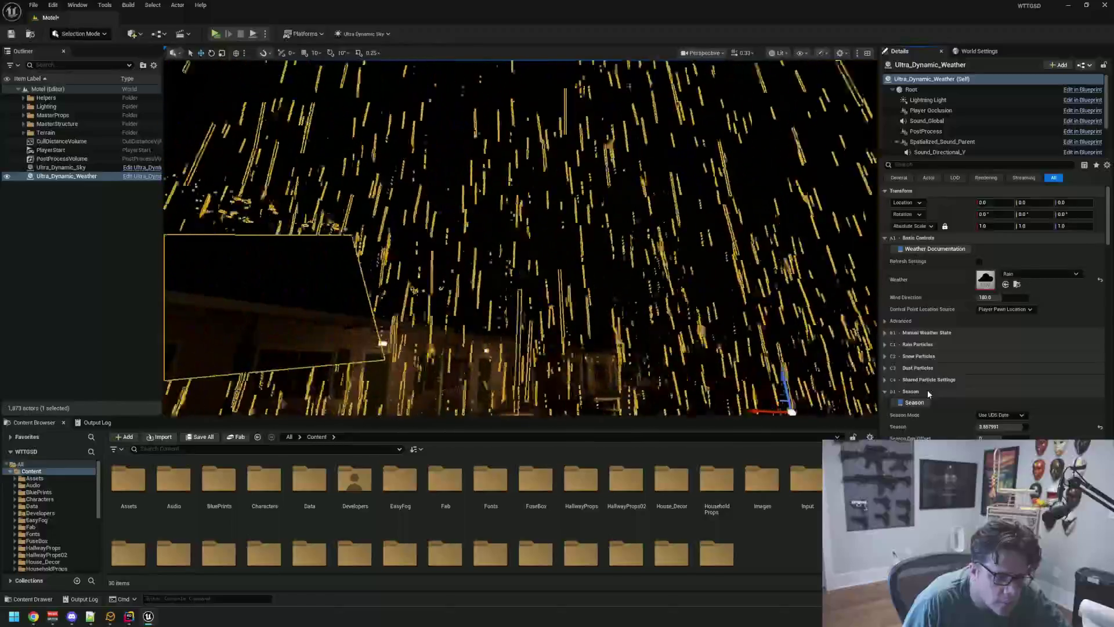
pyautogui.click(927, 392)
pyautogui.click(929, 403)
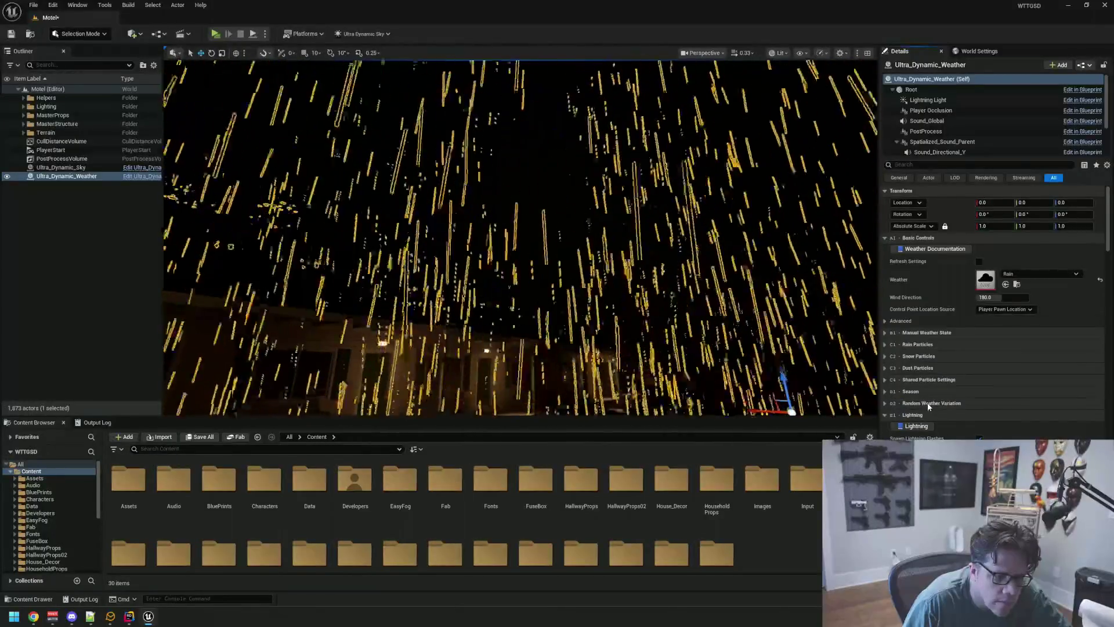
pyautogui.click(929, 413)
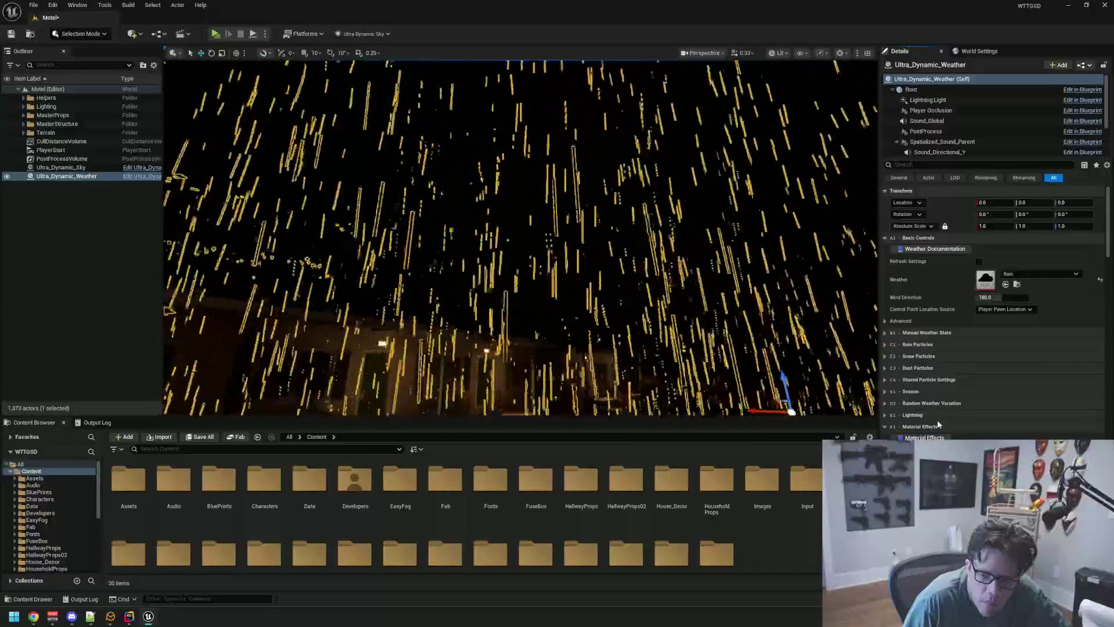
pyautogui.click(937, 425)
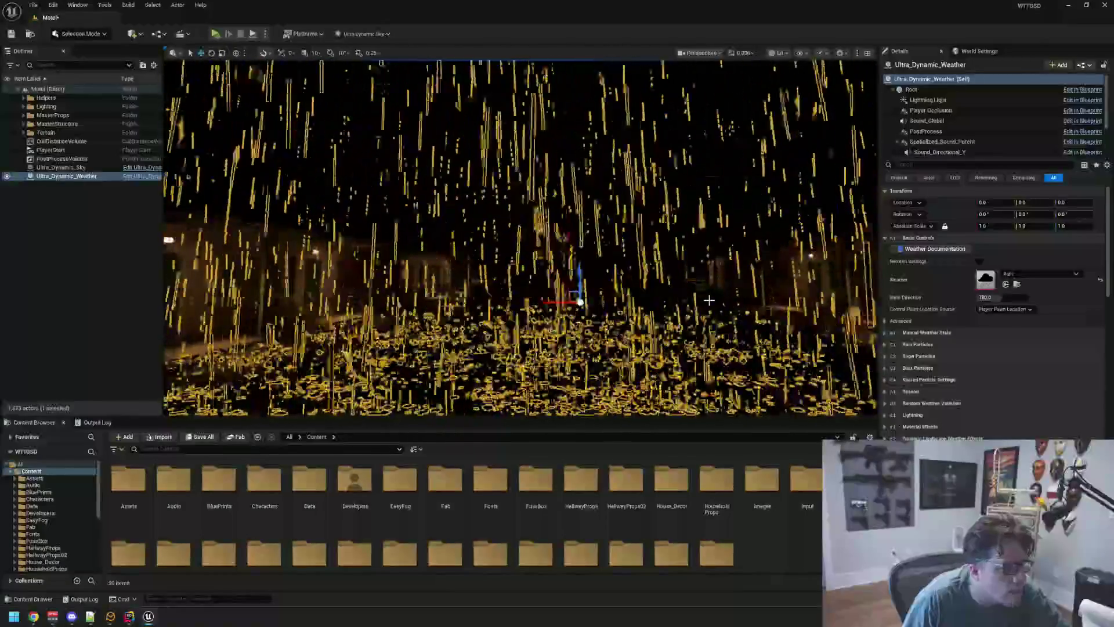
pyautogui.click(57, 253)
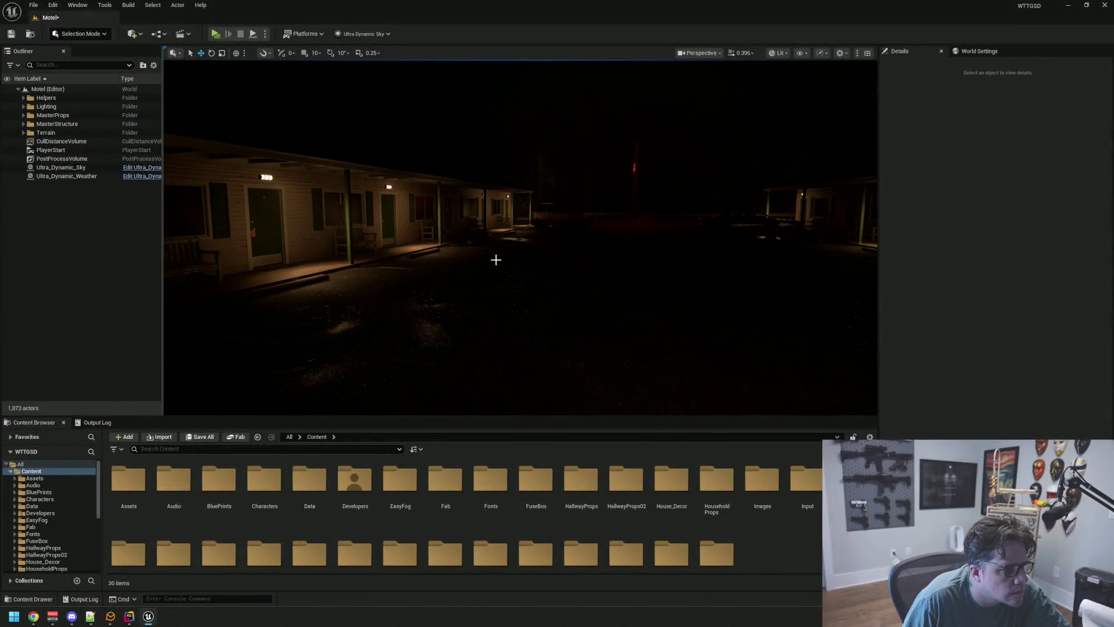
# Step: Set Weather Speed to 0.05 under Advanced, preview it, then expand Rain Particles (spawn count 20000)
pyautogui.click(78, 176)
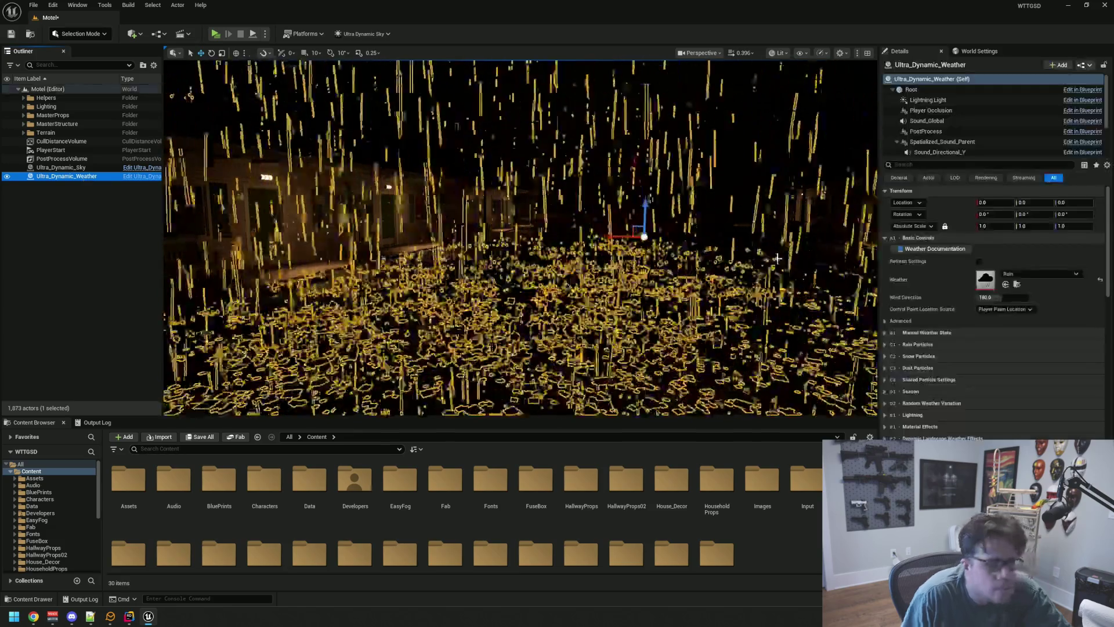
pyautogui.click(887, 322)
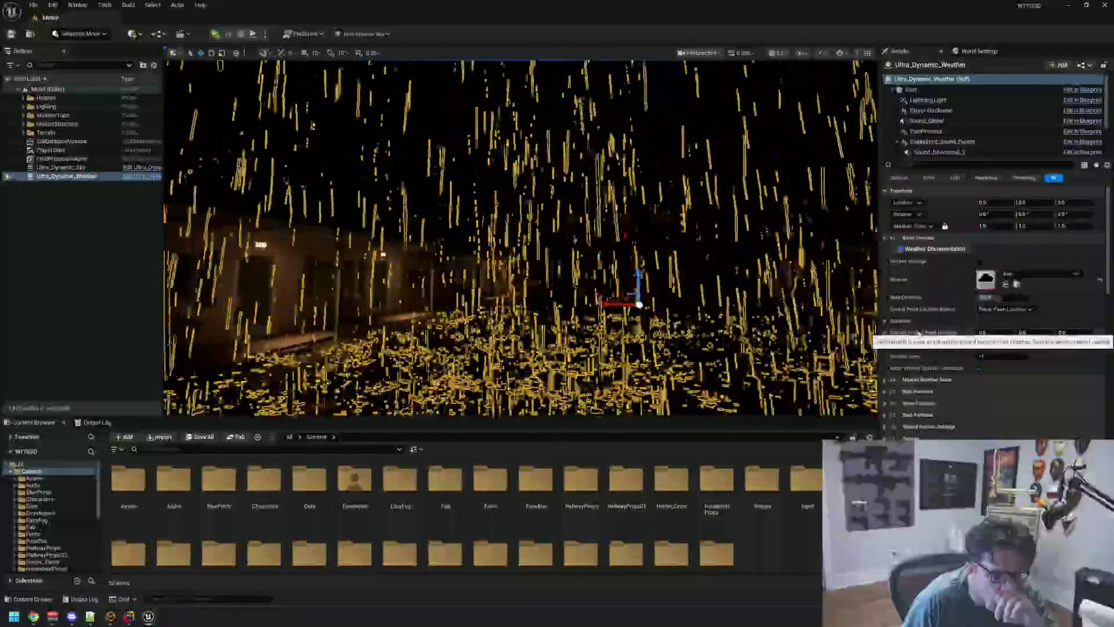
pyautogui.moveTo(981, 344); pyautogui.dragTo(1010, 344)
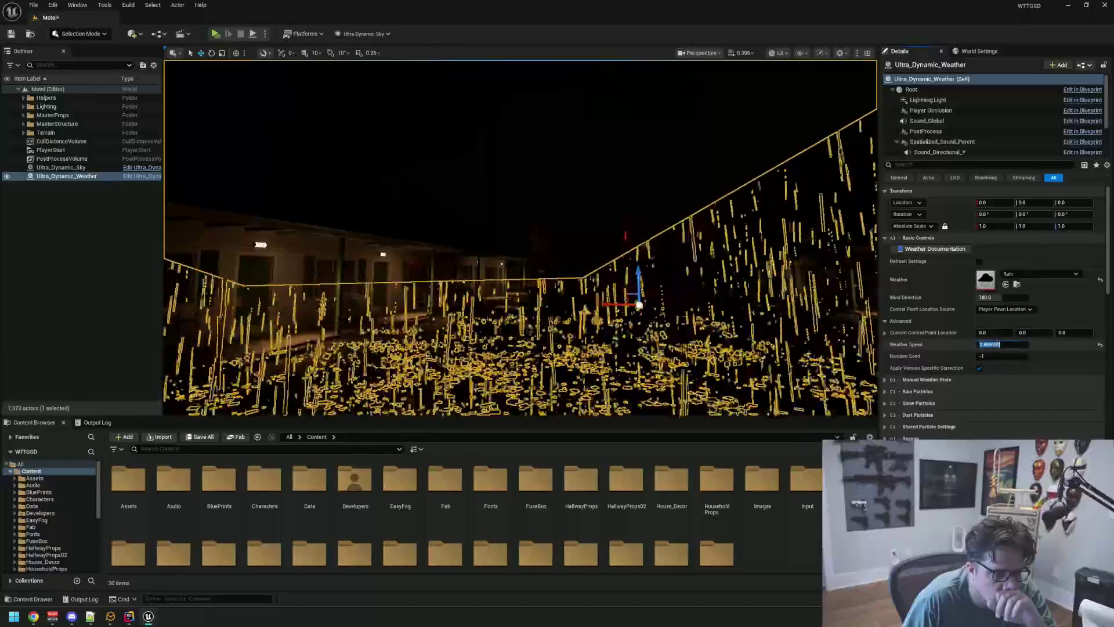
pyautogui.press('Return')
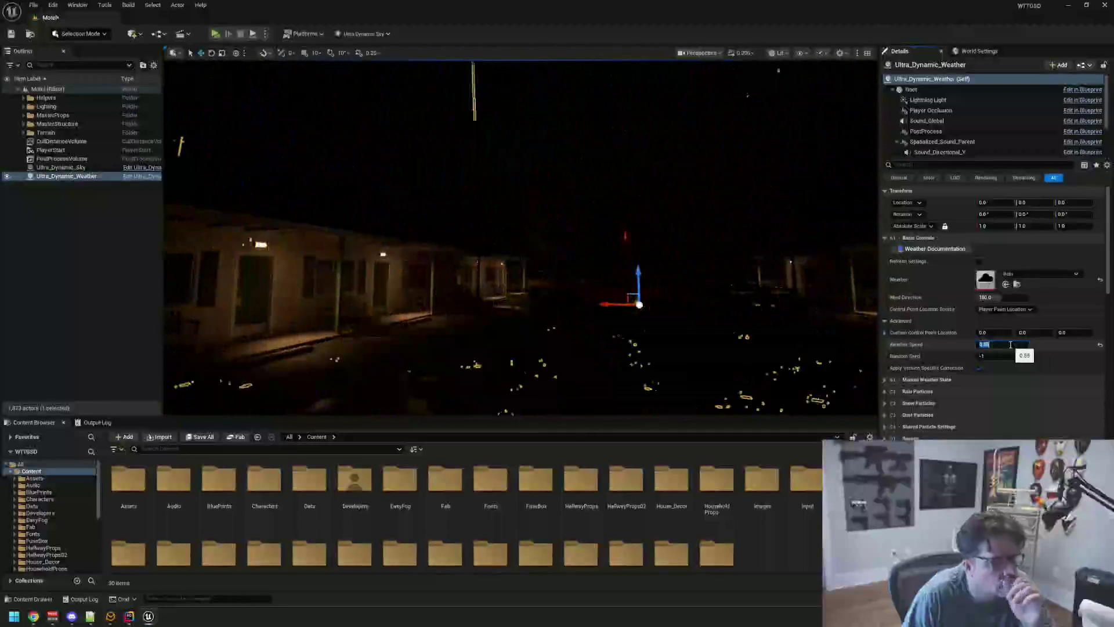
pyautogui.moveTo(643, 261); pyautogui.dragTo(644, 235)
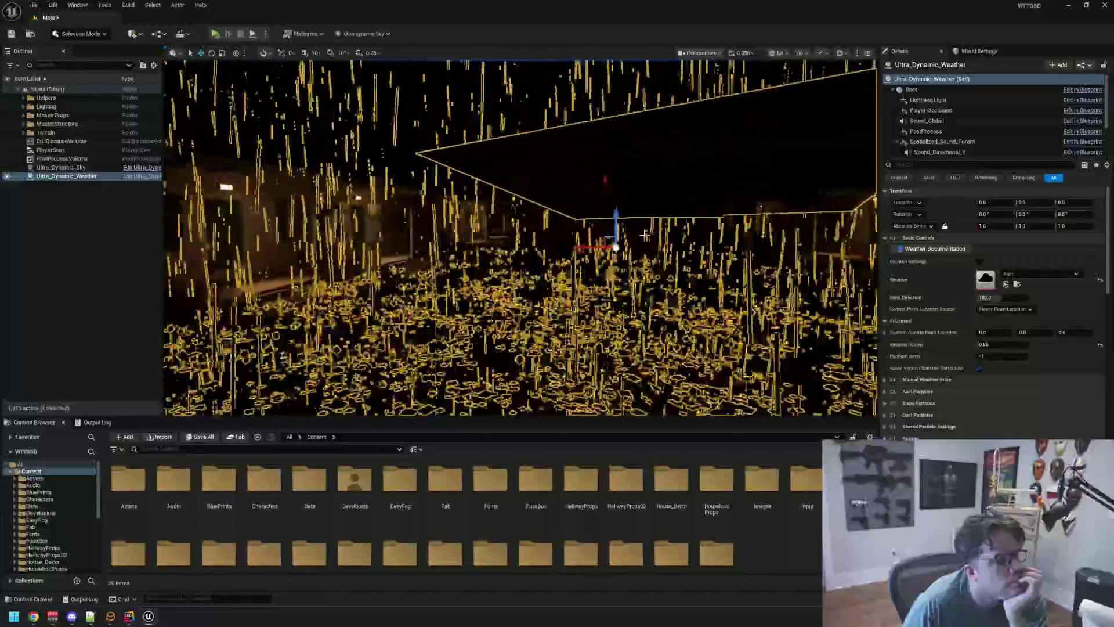
pyautogui.press('Escape')
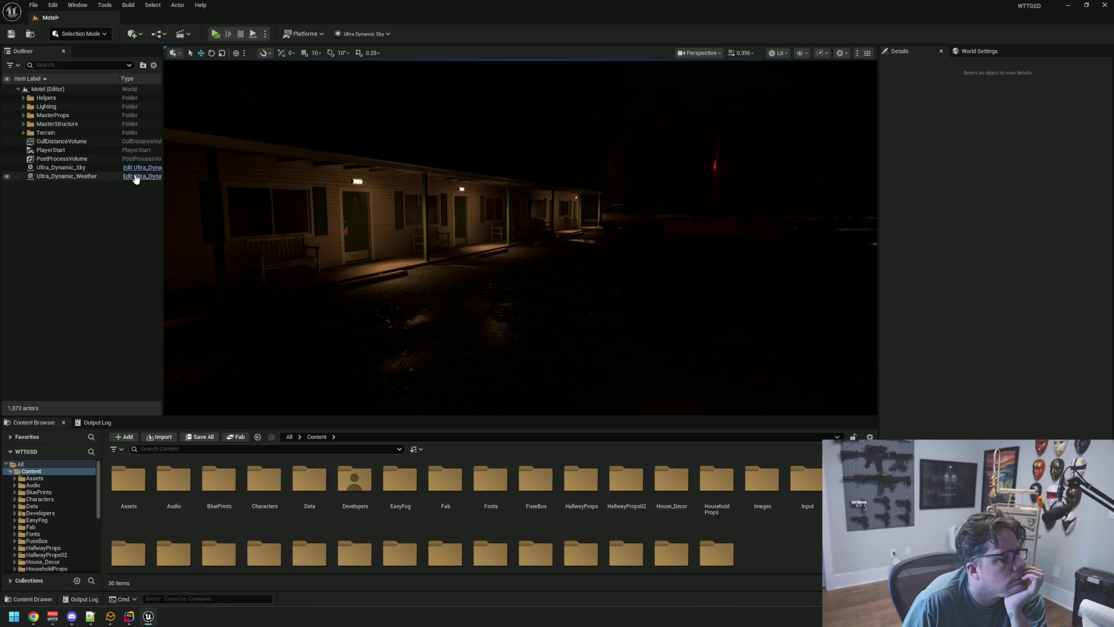
pyautogui.click(78, 177)
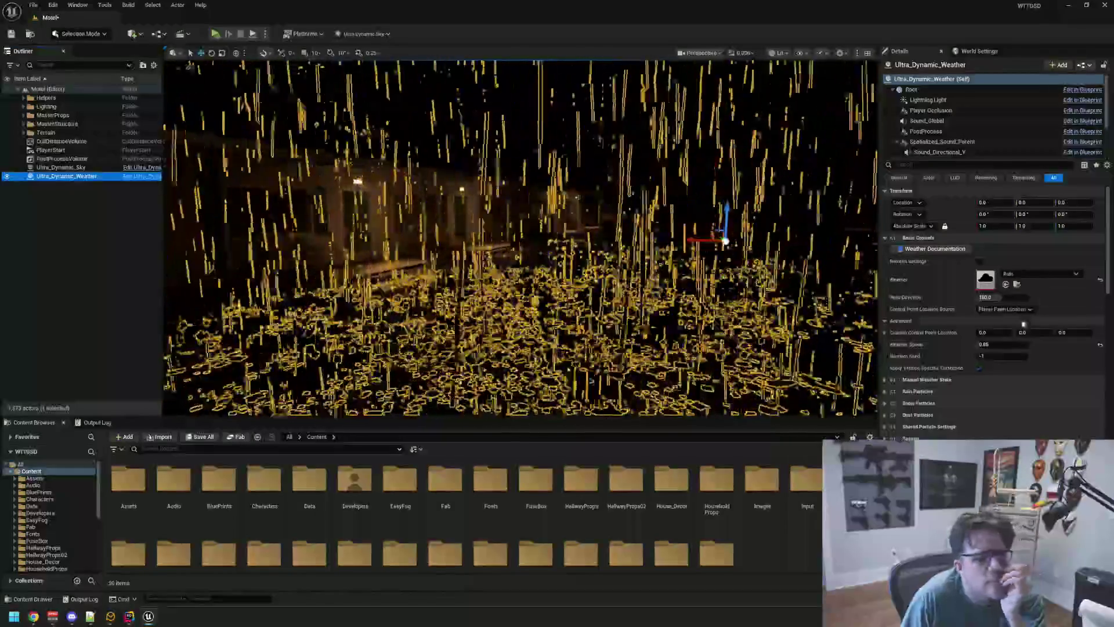
pyautogui.scroll(-3, 957, 322)
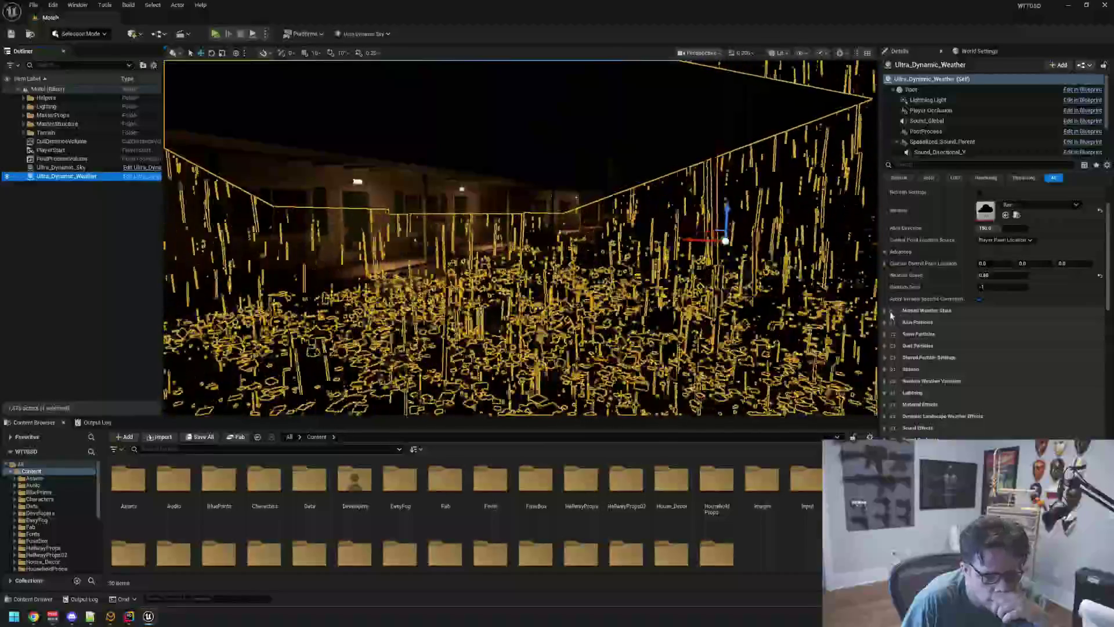
pyautogui.click(892, 333)
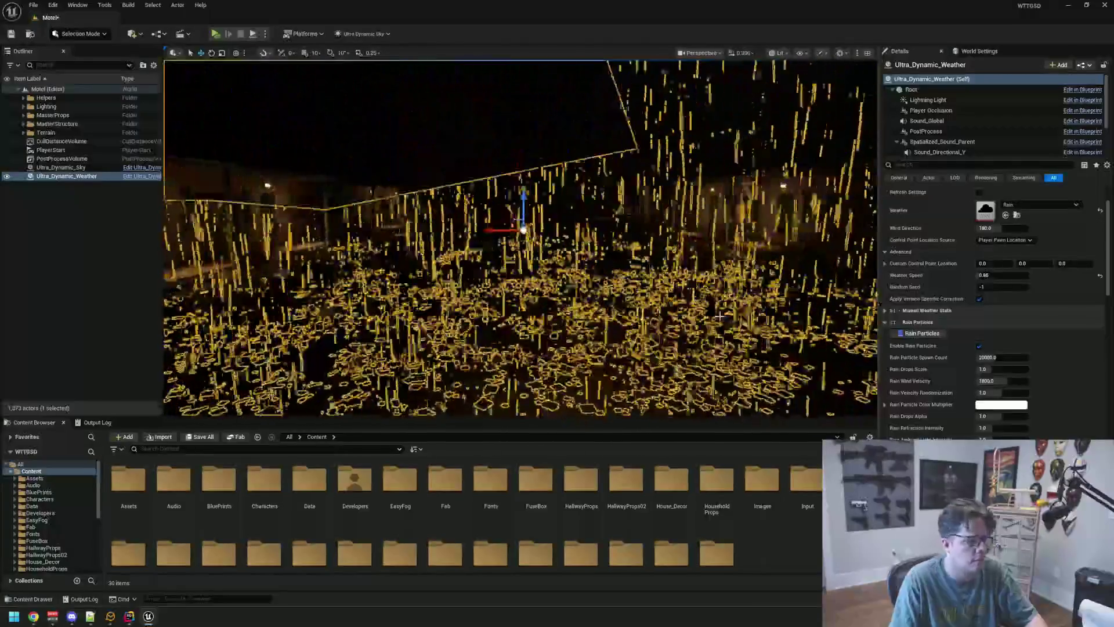
# Step: Collapse Advanced, check Control Point Location Source choices, and leave the Weather picker on Rain
pyautogui.press('Escape')
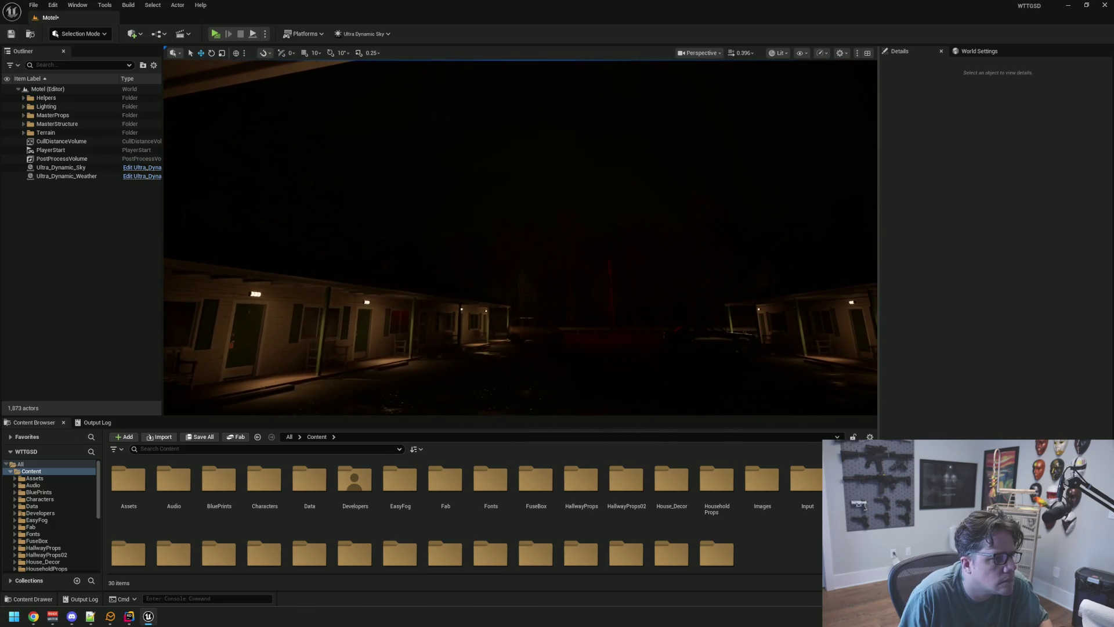
pyautogui.click(95, 177)
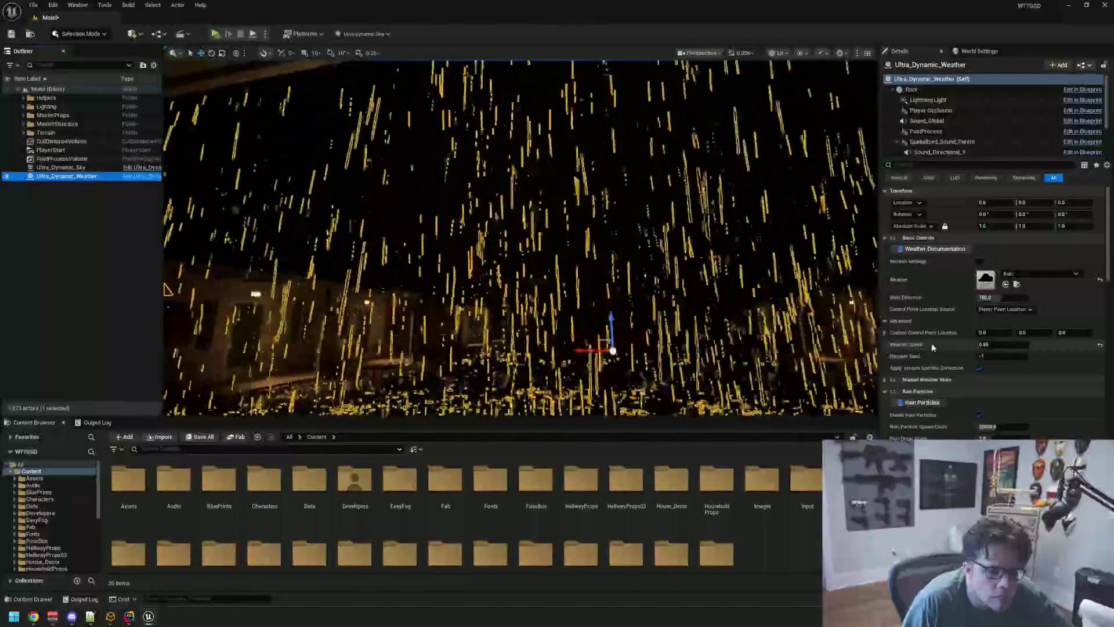
pyautogui.click(884, 321)
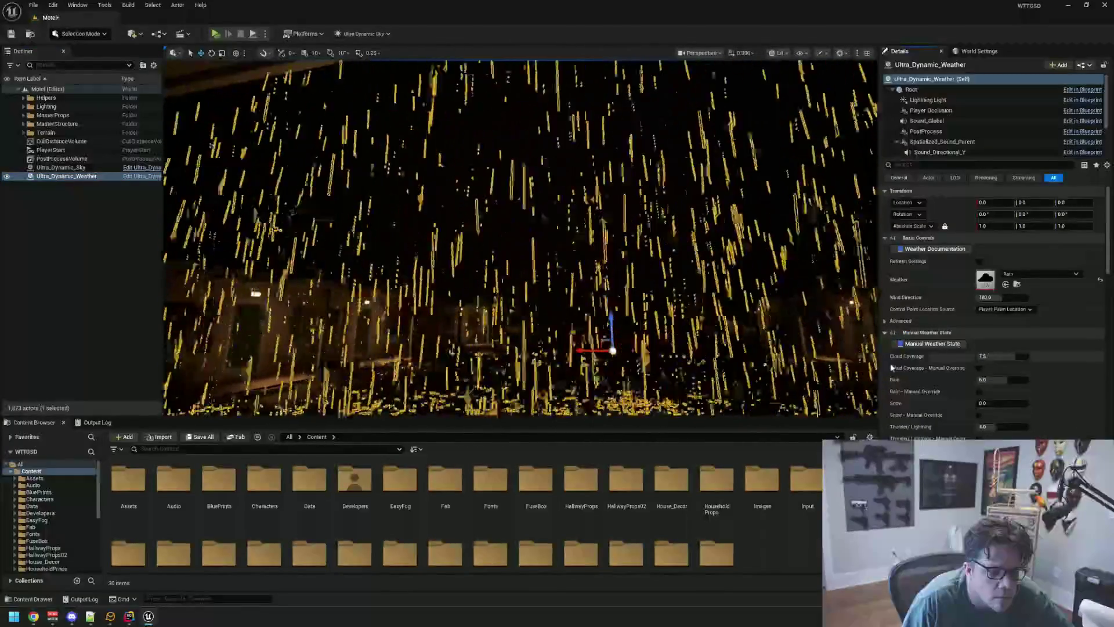
pyautogui.click(1007, 309)
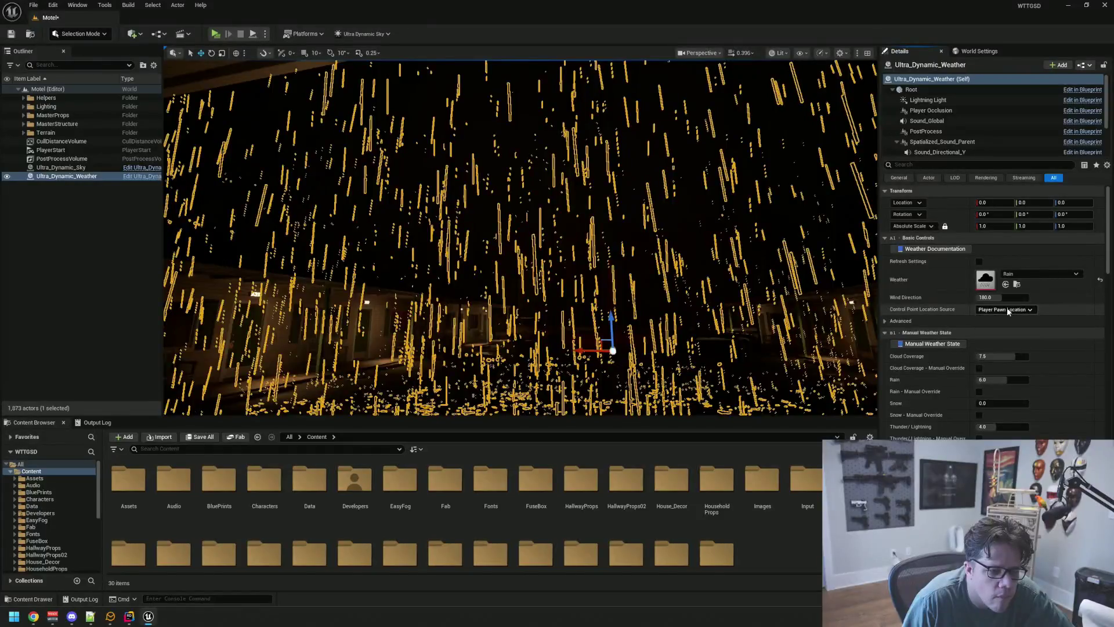
pyautogui.click(1025, 272)
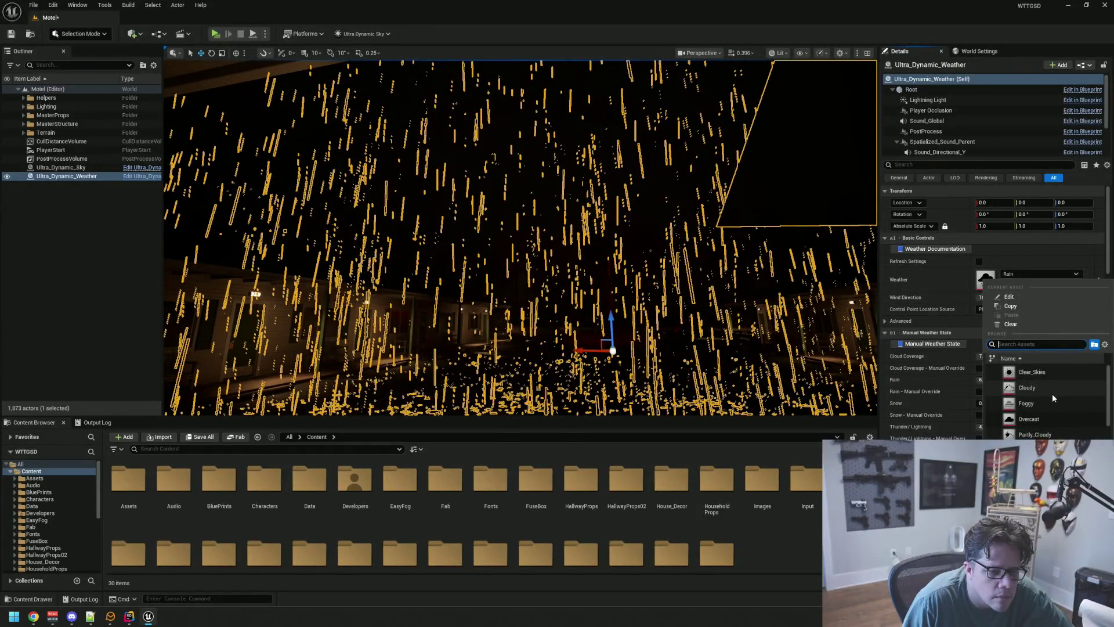
pyautogui.click(1030, 269)
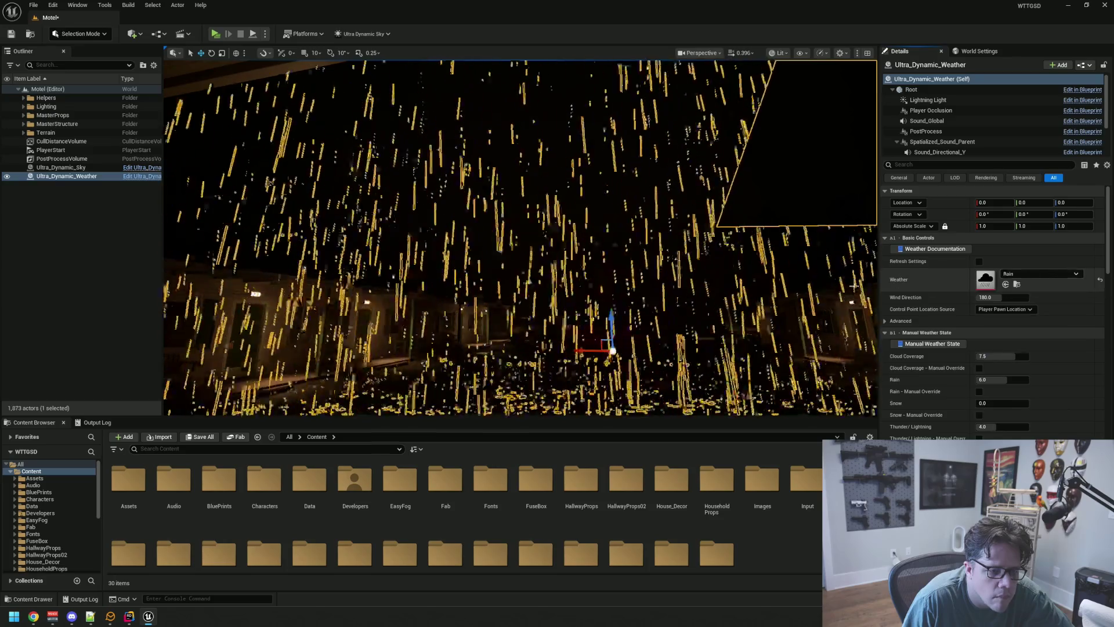
pyautogui.moveTo(853, 283); pyautogui.dragTo(723, 288)
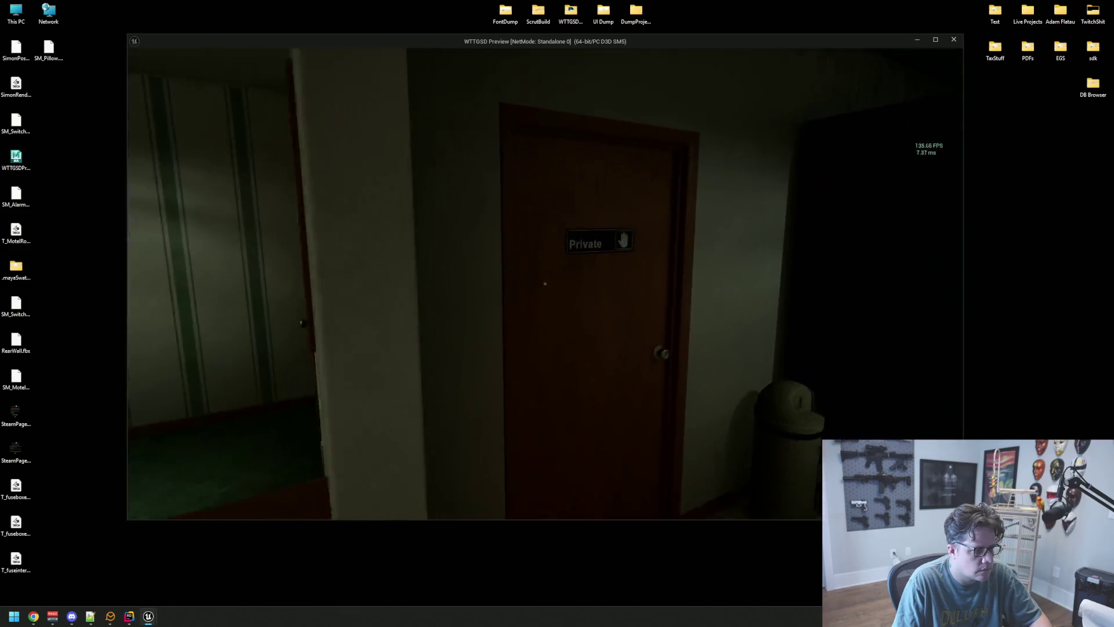
# Step: In the preview, go through the Private door into the bathroom and down the hallway
pyautogui.click(544, 282)
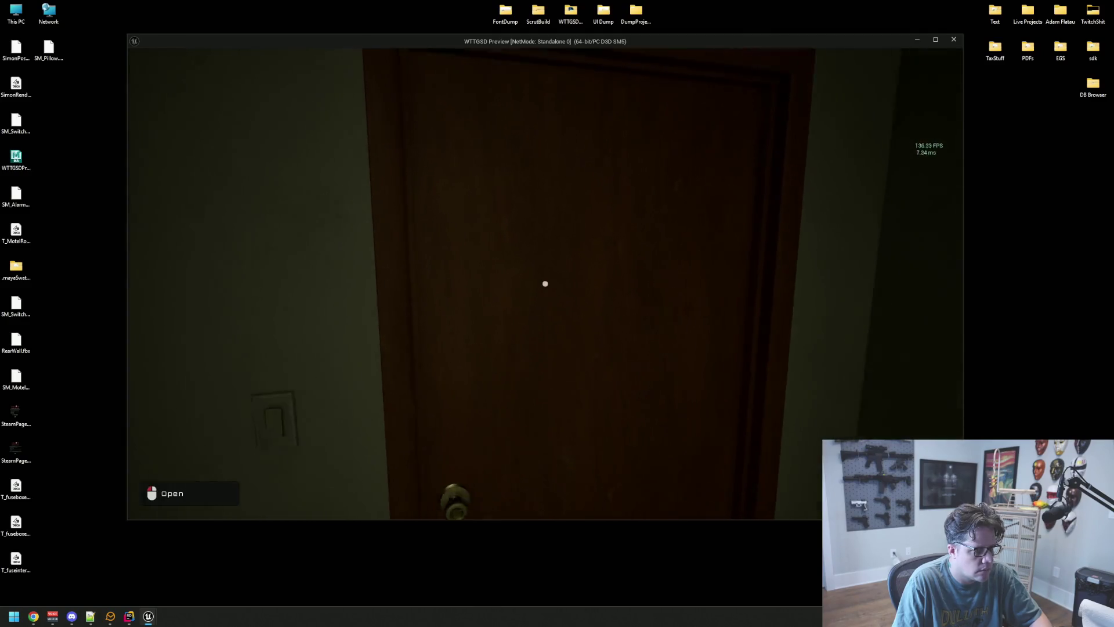
pyautogui.click(545, 283)
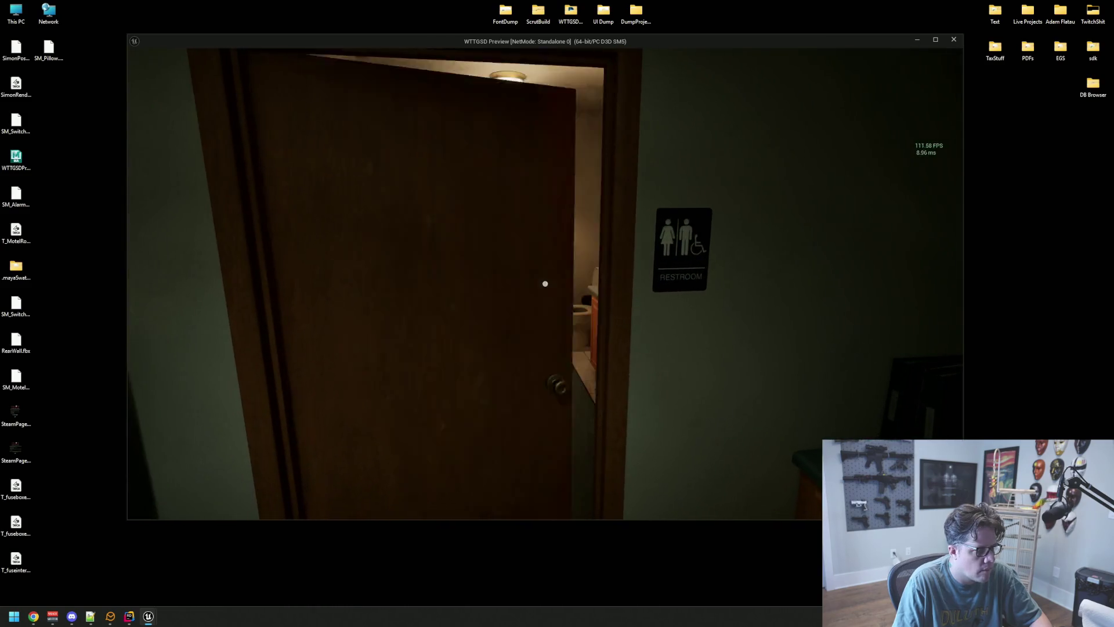
pyautogui.press('w')
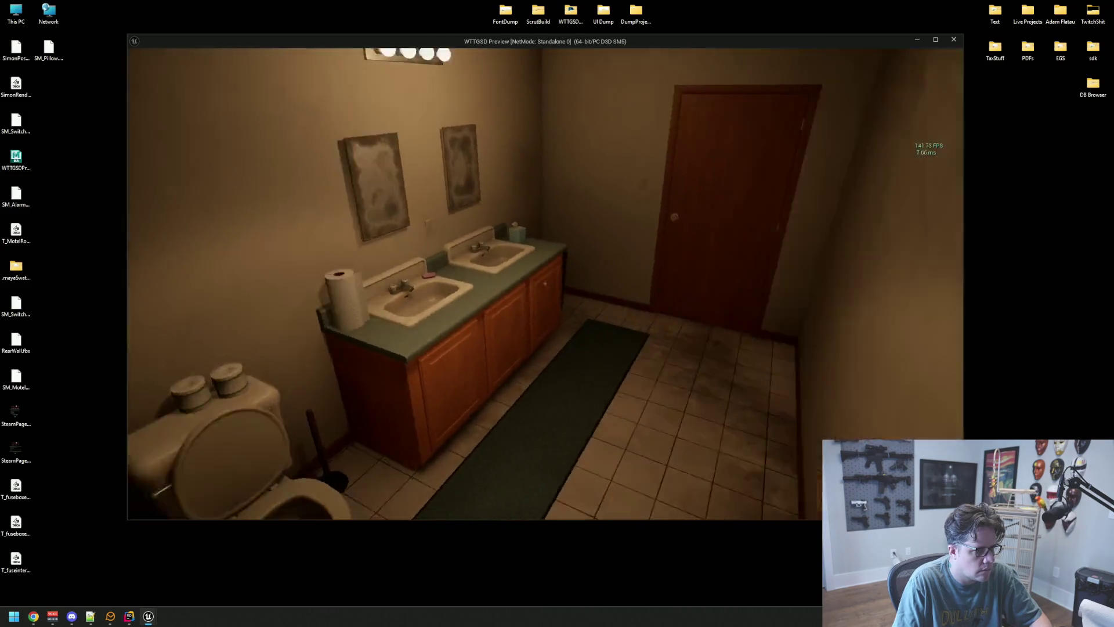
pyautogui.press('w')
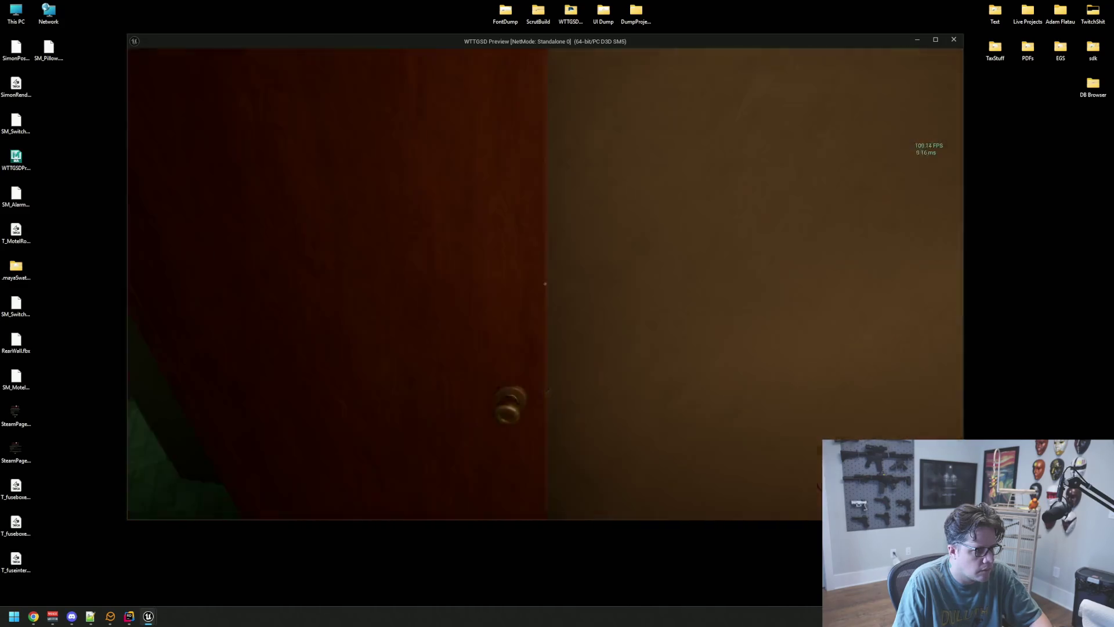
pyautogui.press('w')
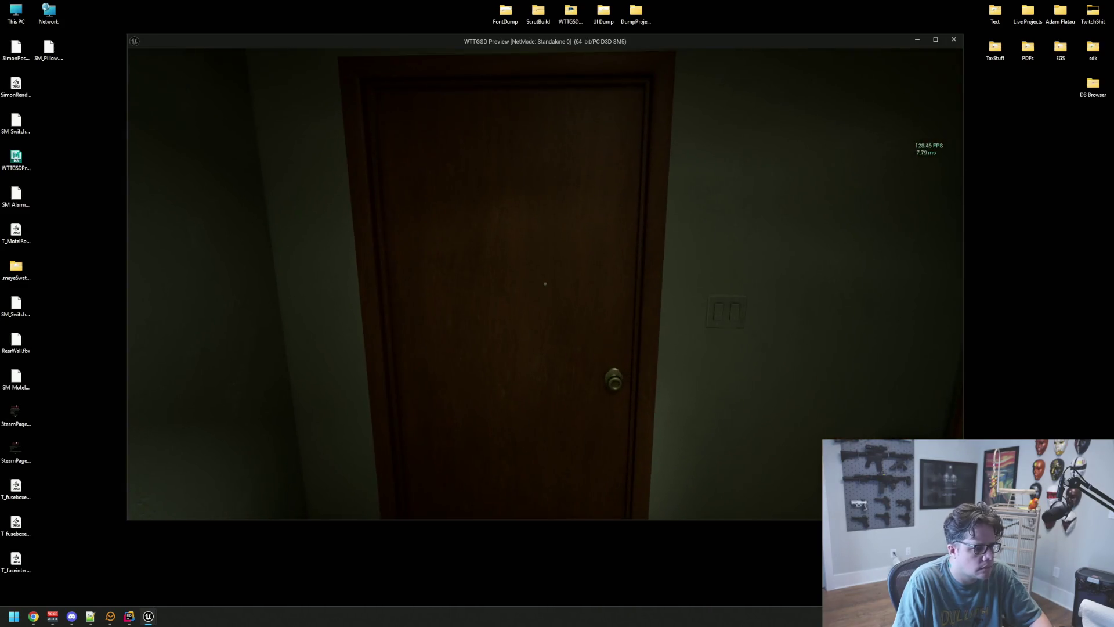
# Step: Continue through the next rooms into the lobby and out the glass doors to the parking lot
pyautogui.click(546, 282)
pyautogui.press('w')
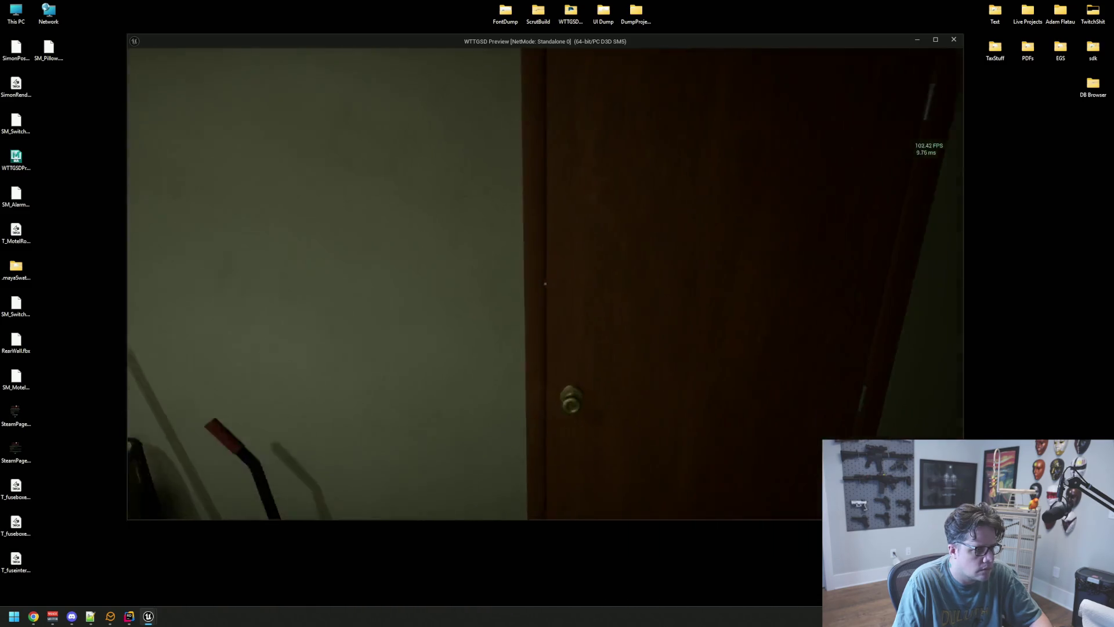
pyautogui.click(545, 283)
pyautogui.press('w')
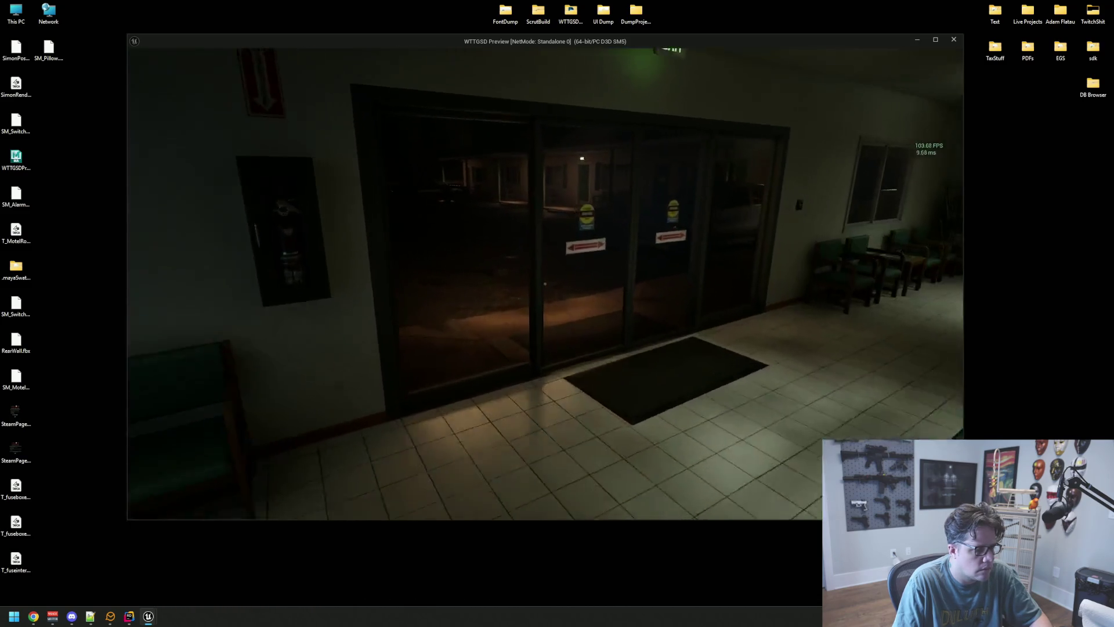
pyautogui.press('w')
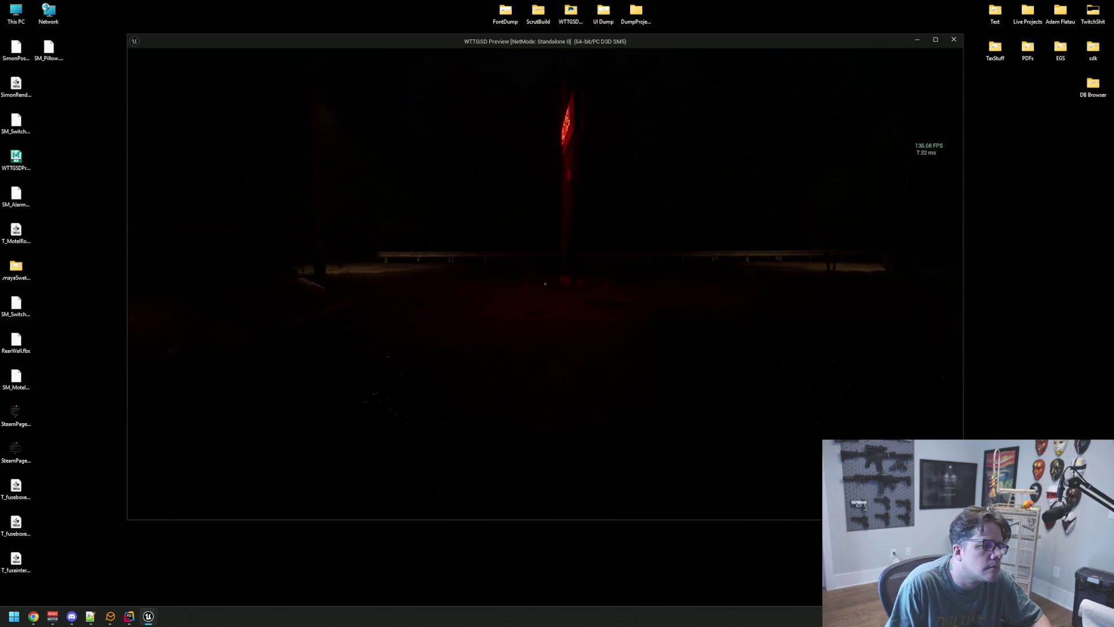
# Step: Walk from the porch across the lot into the office and through the Private door
pyautogui.press('w')
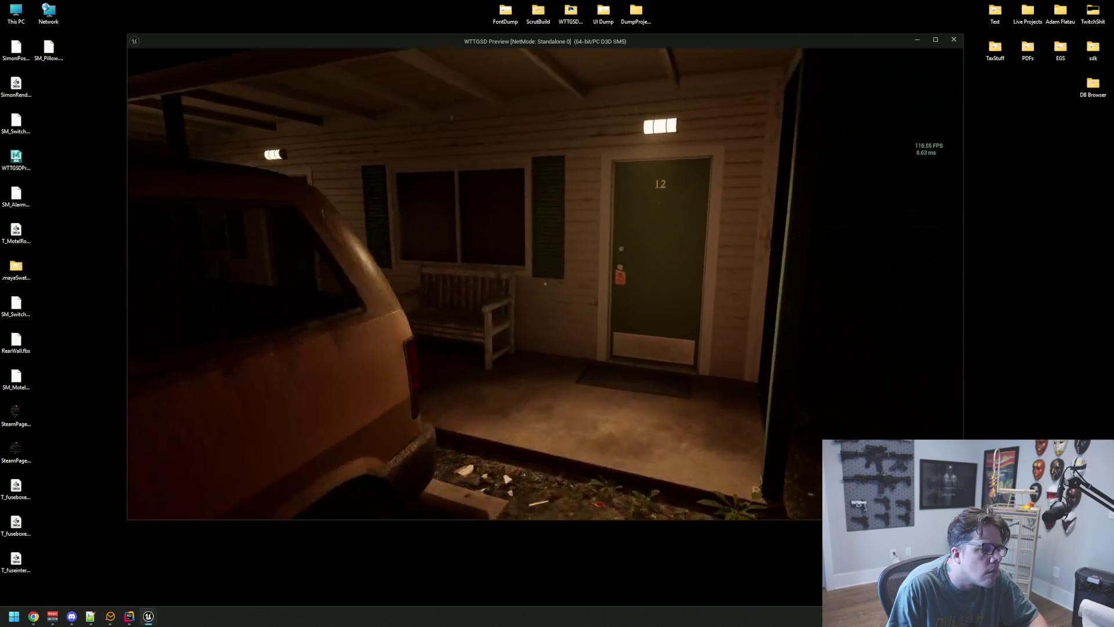
pyautogui.press('s')
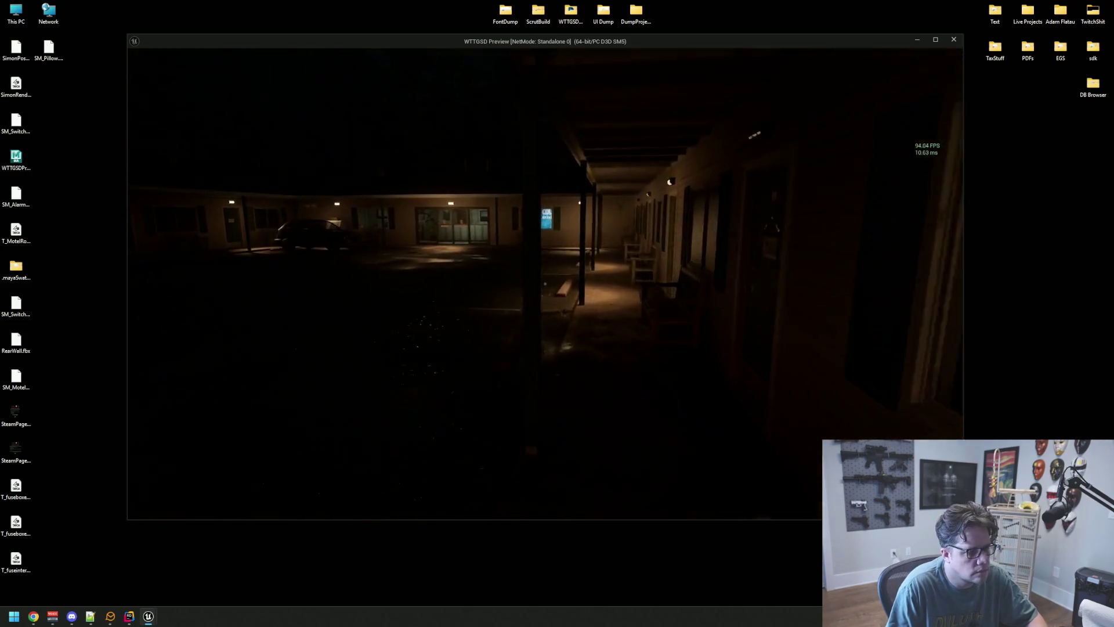
pyautogui.press('a')
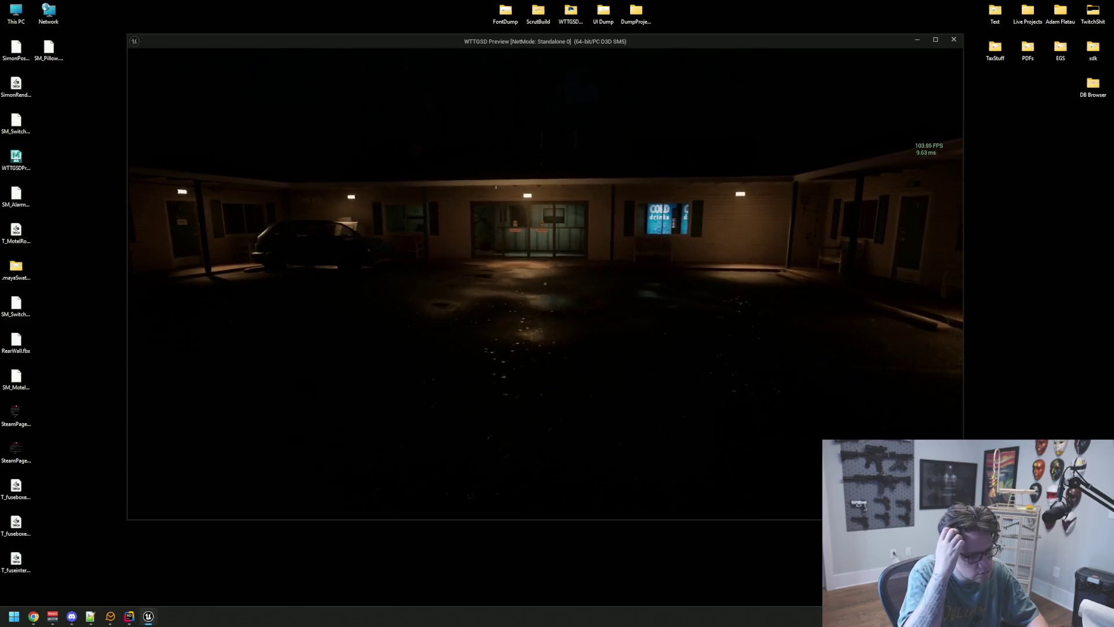
pyautogui.press('w')
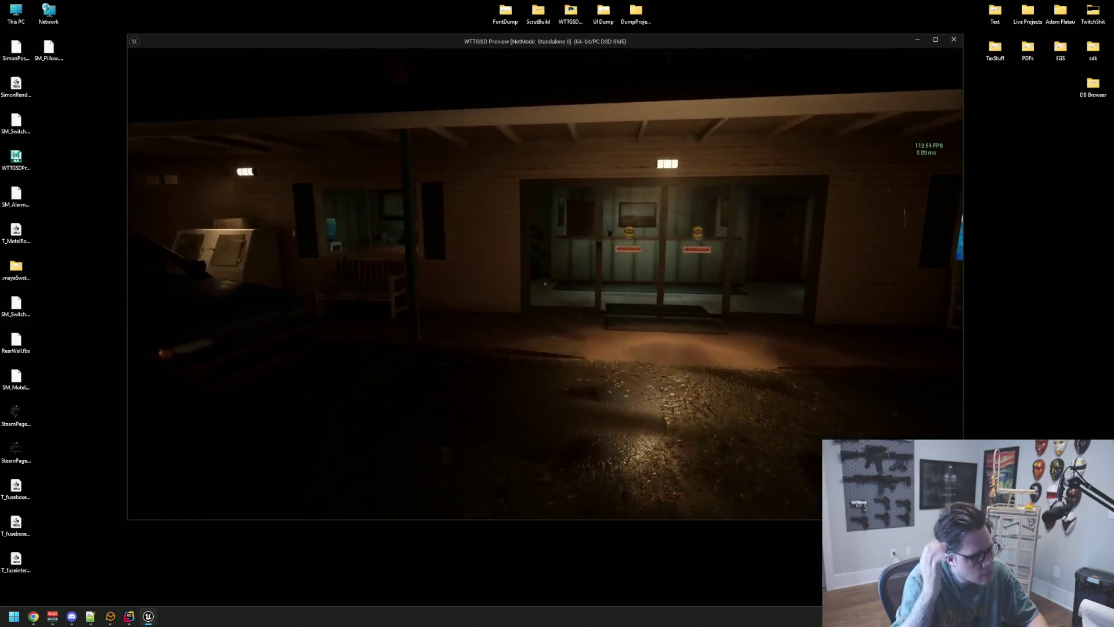
pyautogui.press('w')
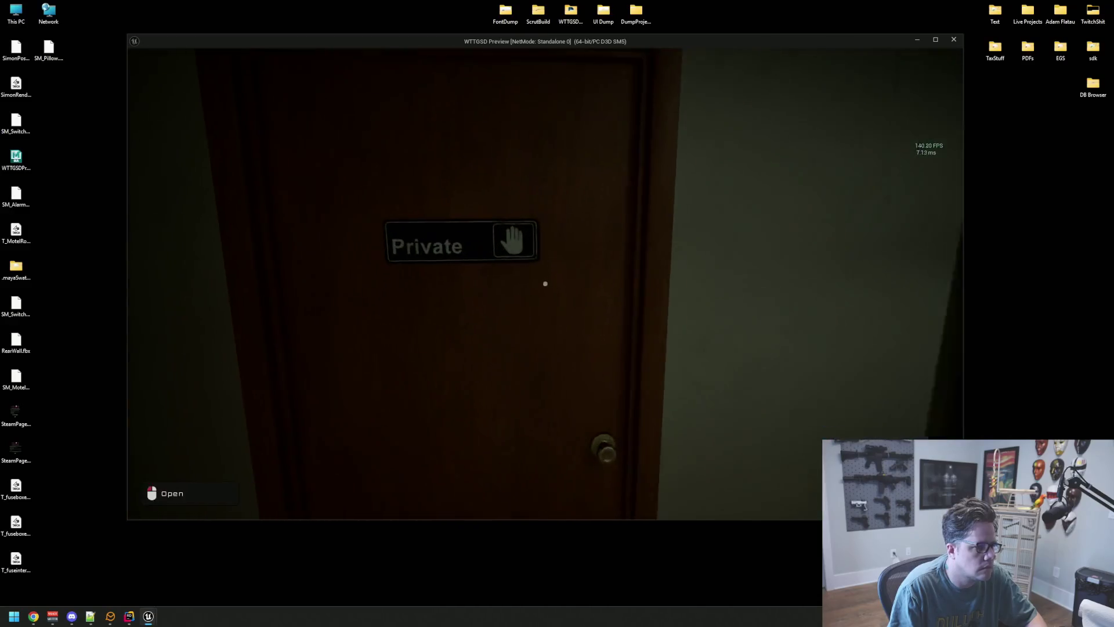
pyautogui.click(546, 282)
pyautogui.press('w')
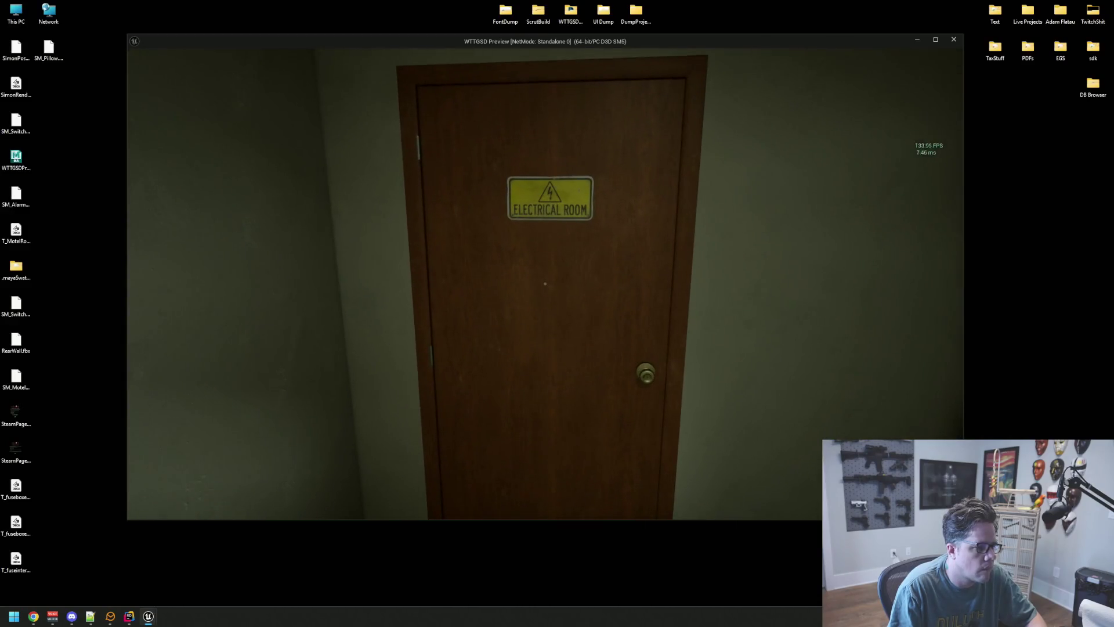
# Step: Head down the alley to the Employees Only door and walk through the electrical room
pyautogui.press('w')
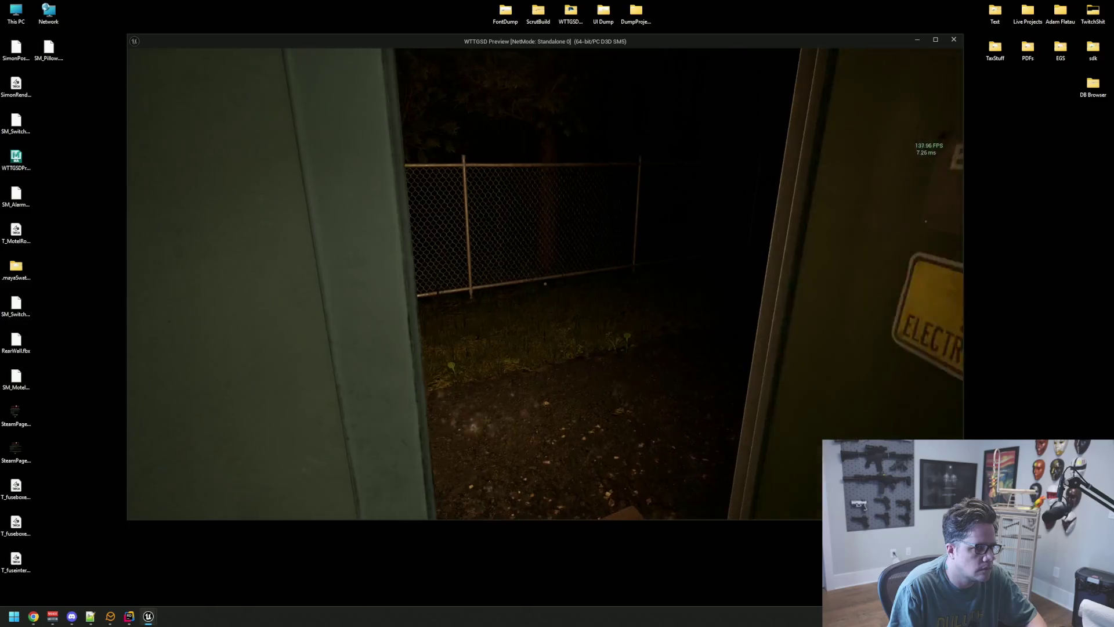
pyautogui.press('w')
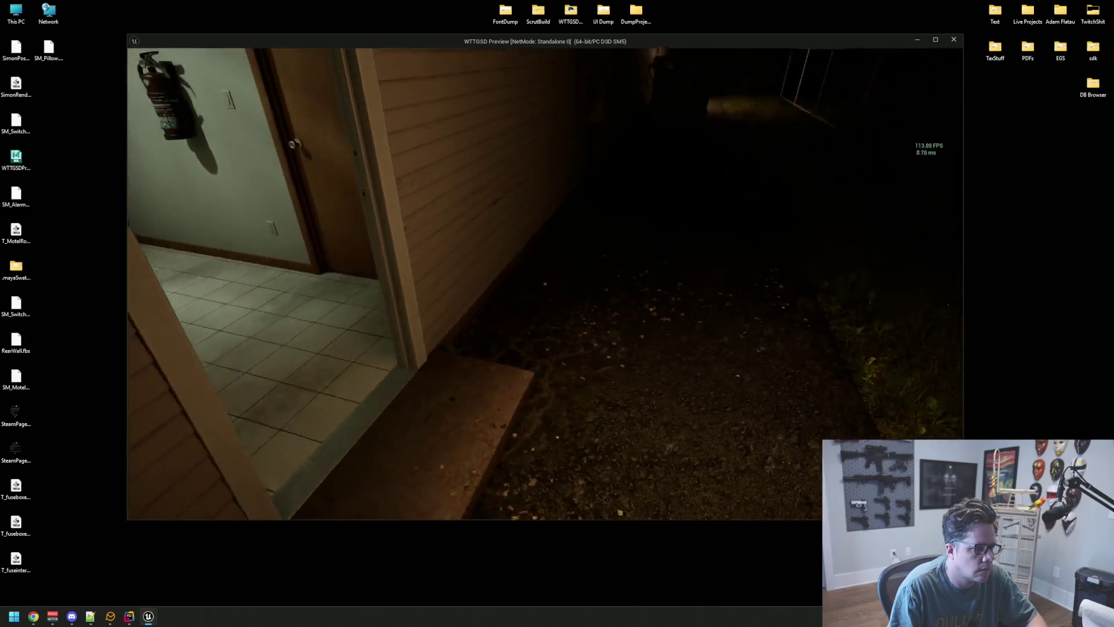
pyautogui.press('w')
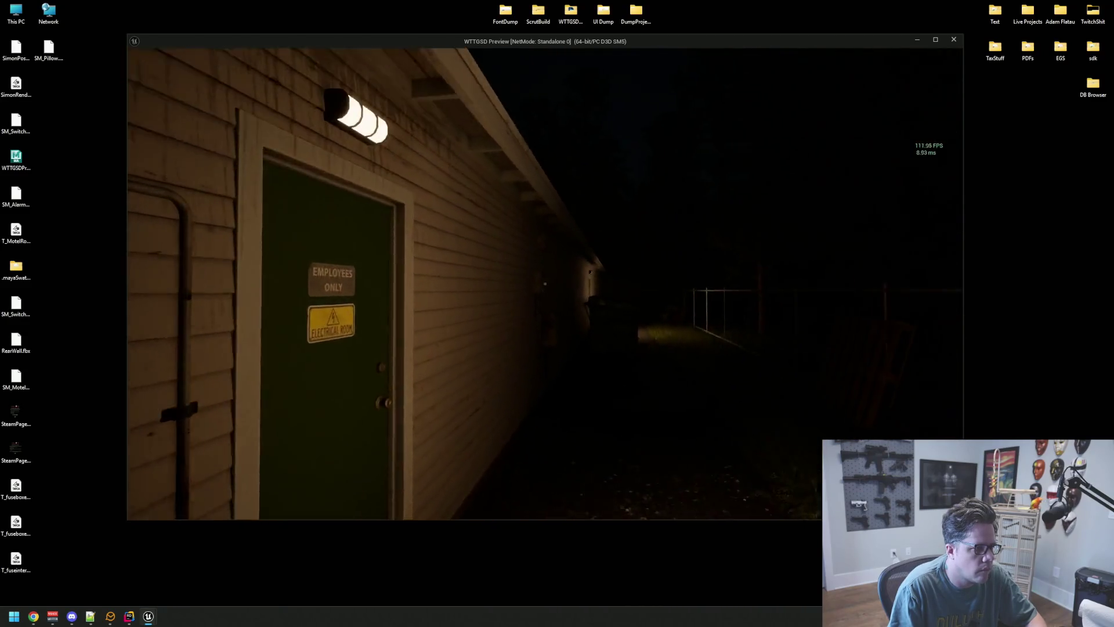
pyautogui.press('w')
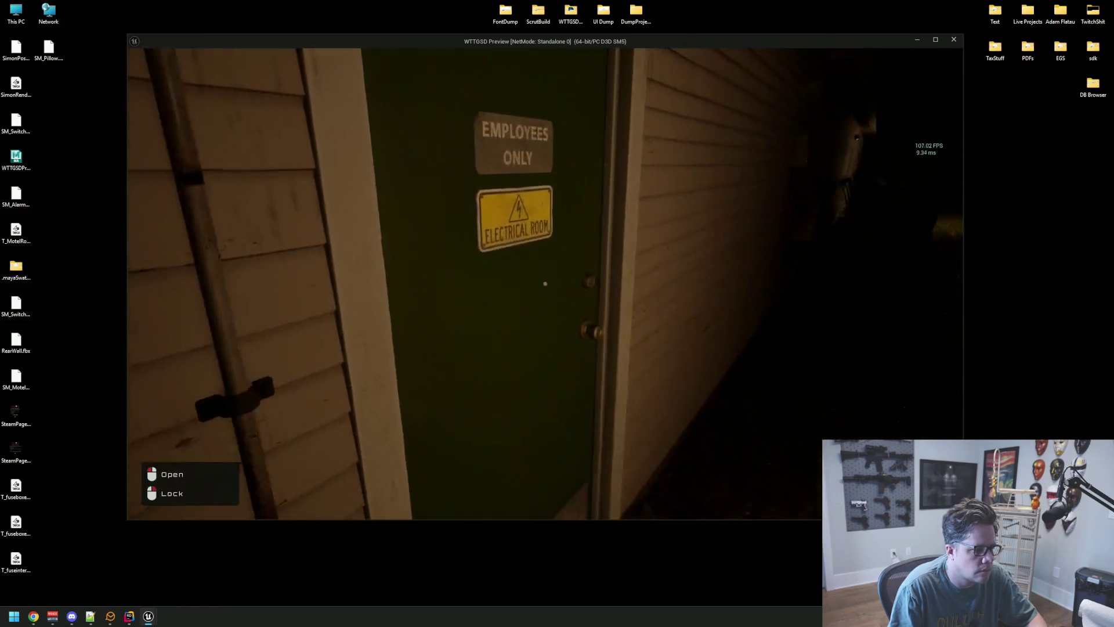
pyautogui.click(545, 283)
pyautogui.press('w')
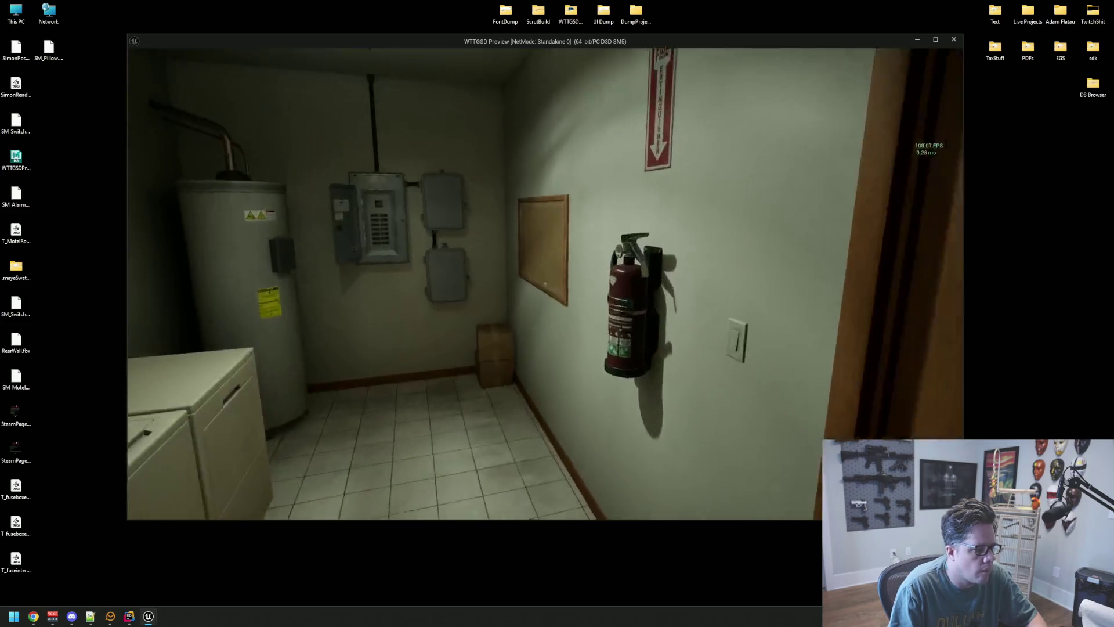
pyautogui.press('w')
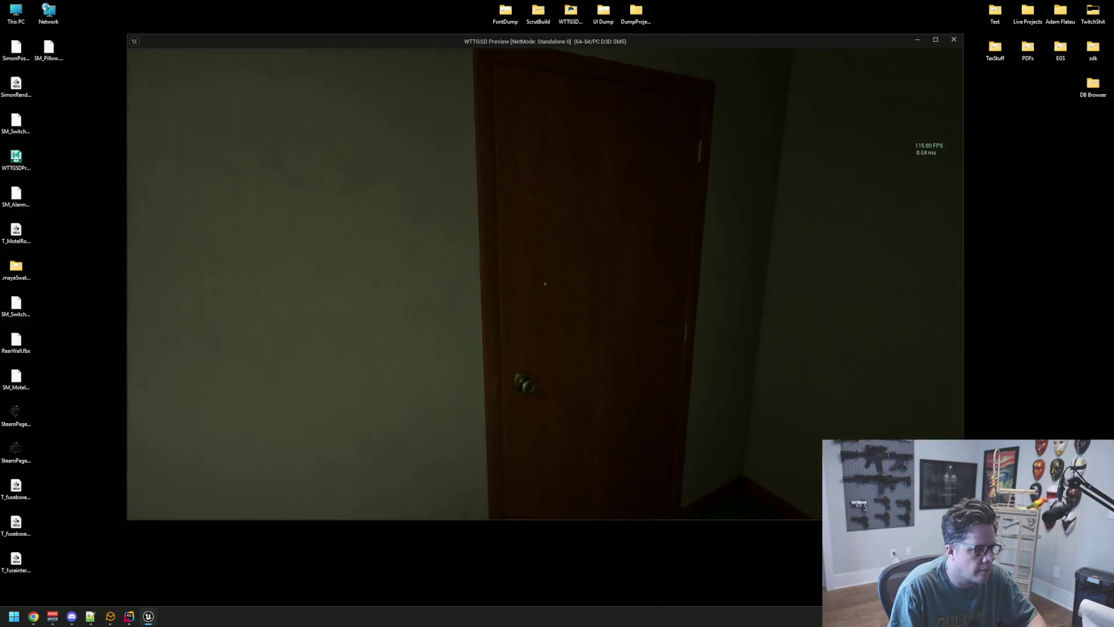
# Step: Exit through the lobby to the courtyard, end the playtest and return to the editor
pyautogui.click(545, 283)
pyautogui.press('w')
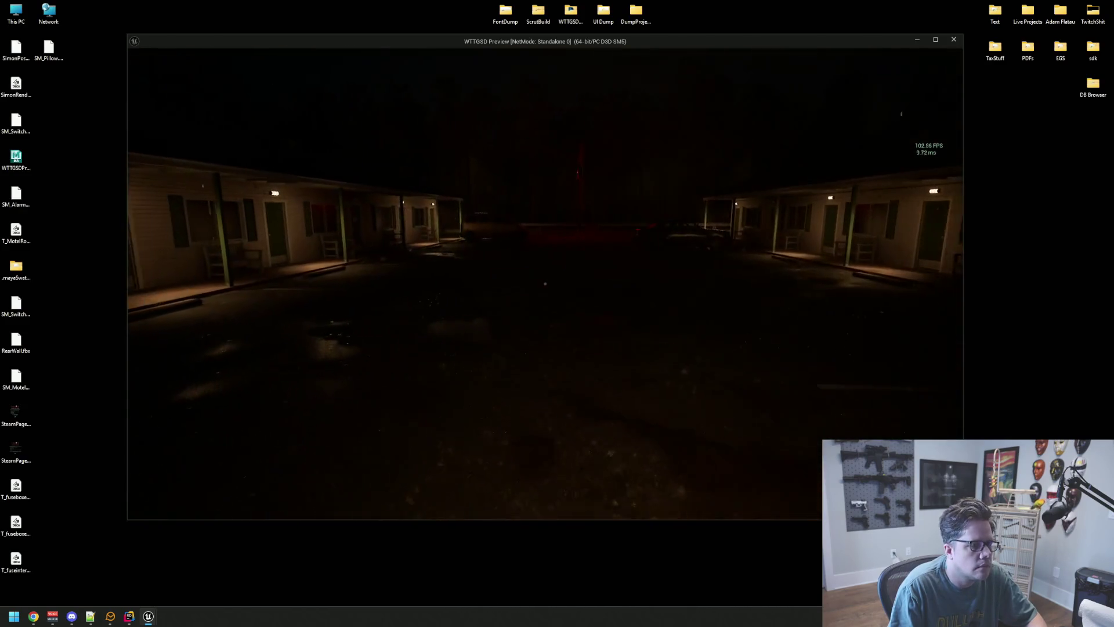
pyautogui.press('w')
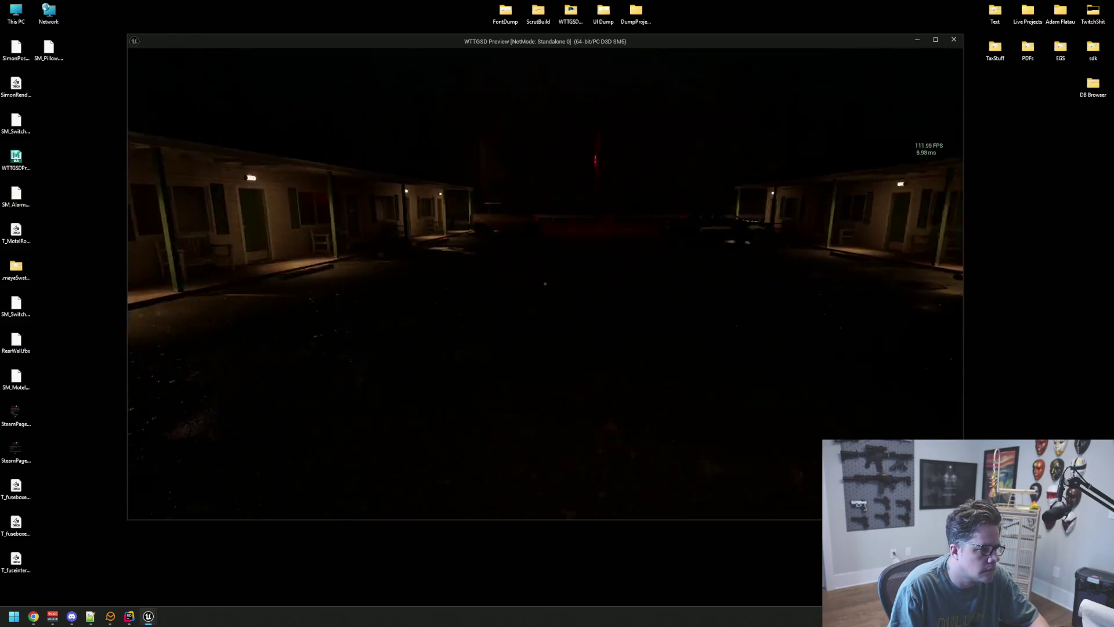
pyautogui.press('Escape')
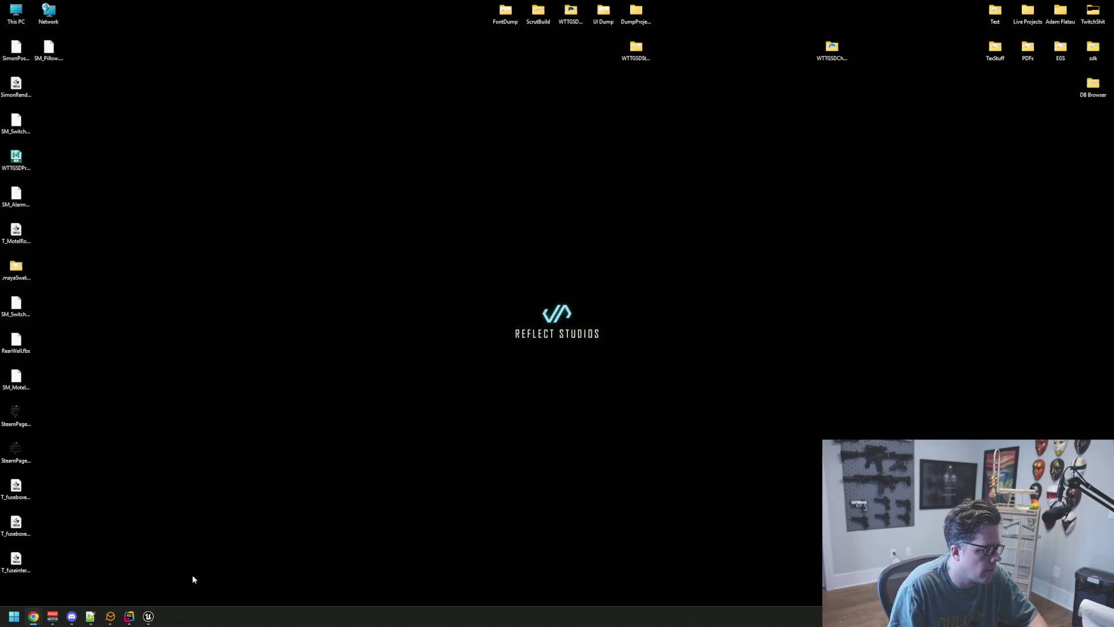
pyautogui.click(149, 616)
# Step: Move the editor view to the porch, set the weather to Clear_Skies and retoggle the cloud coverage override
pyautogui.press('w')
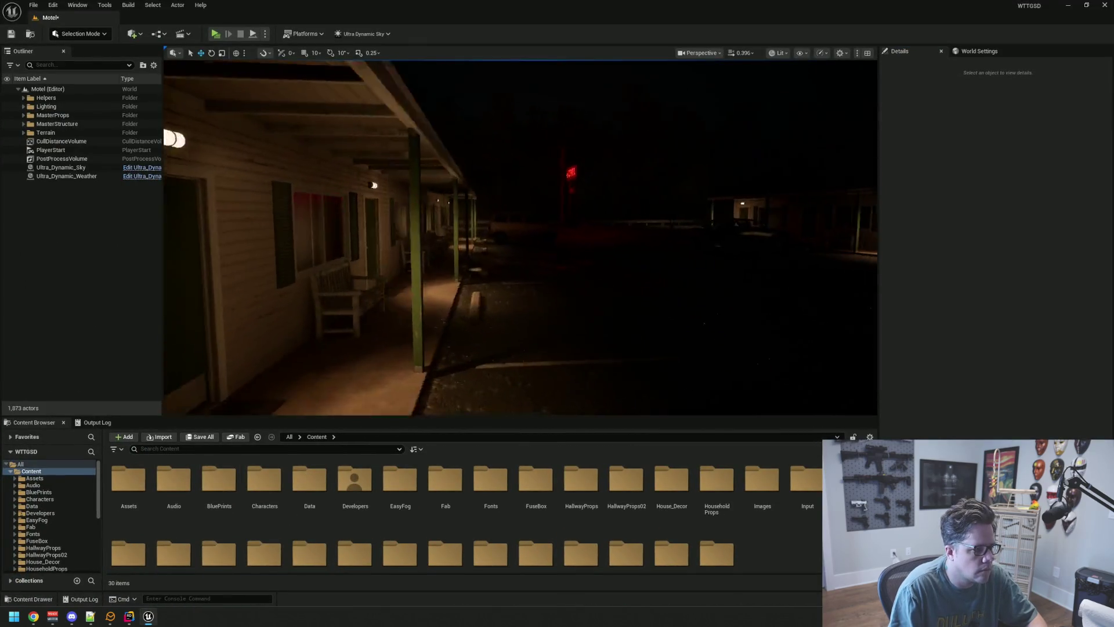
pyautogui.press('d')
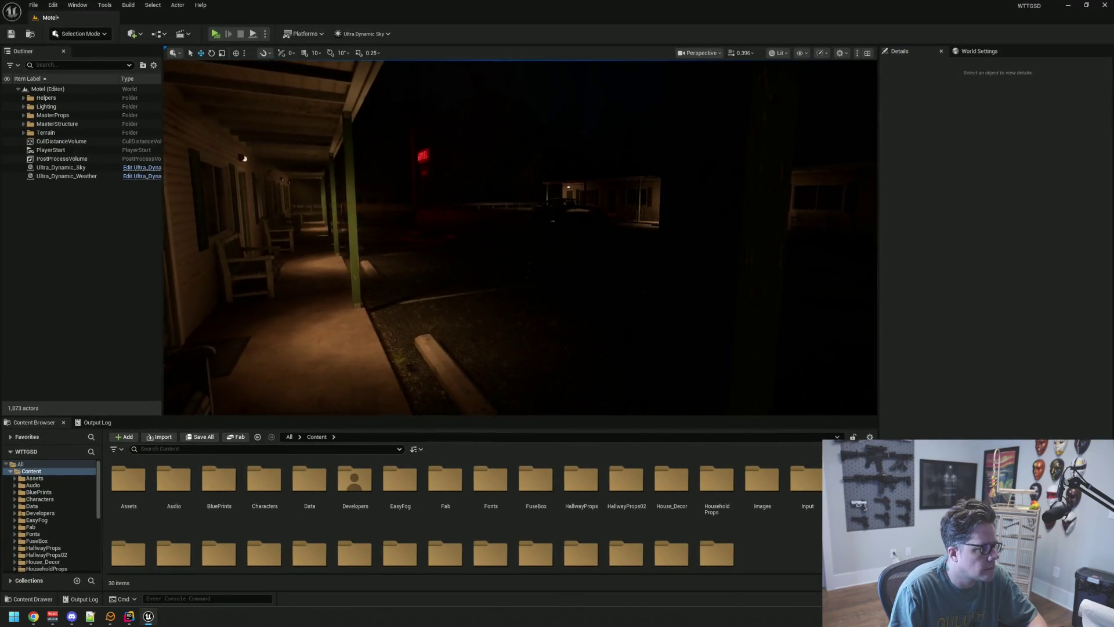
pyautogui.press('w')
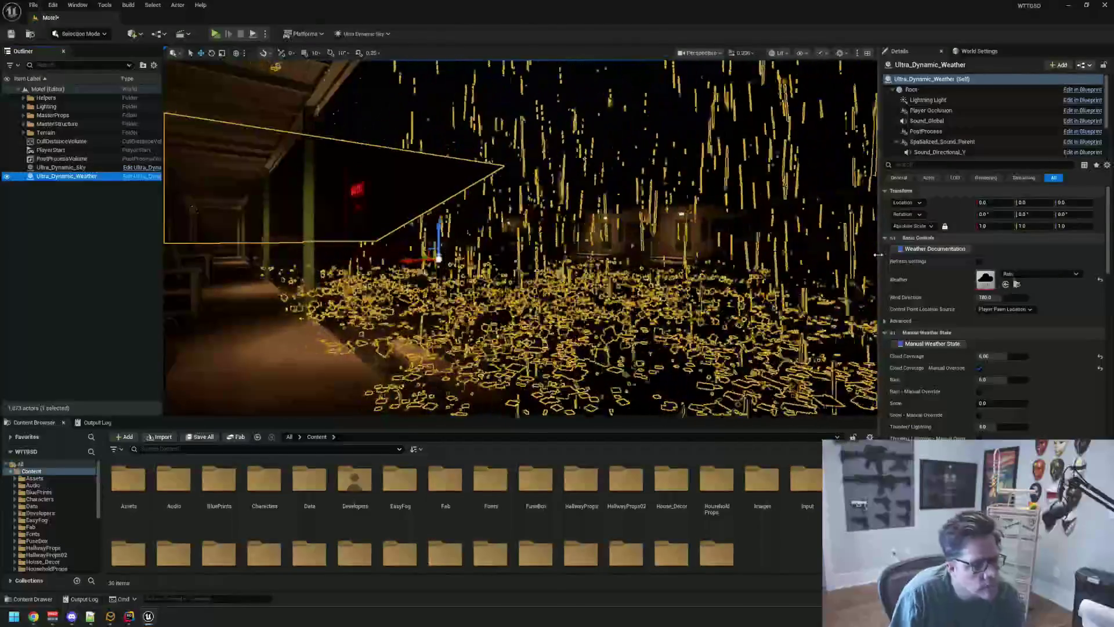
pyautogui.click(1028, 275)
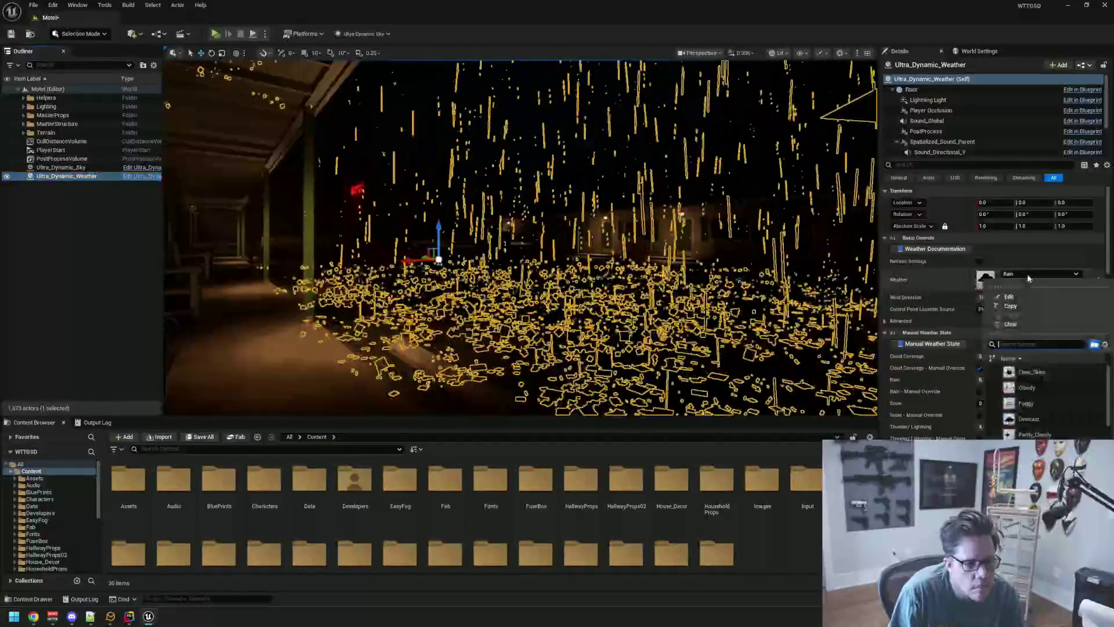
pyautogui.click(1030, 372)
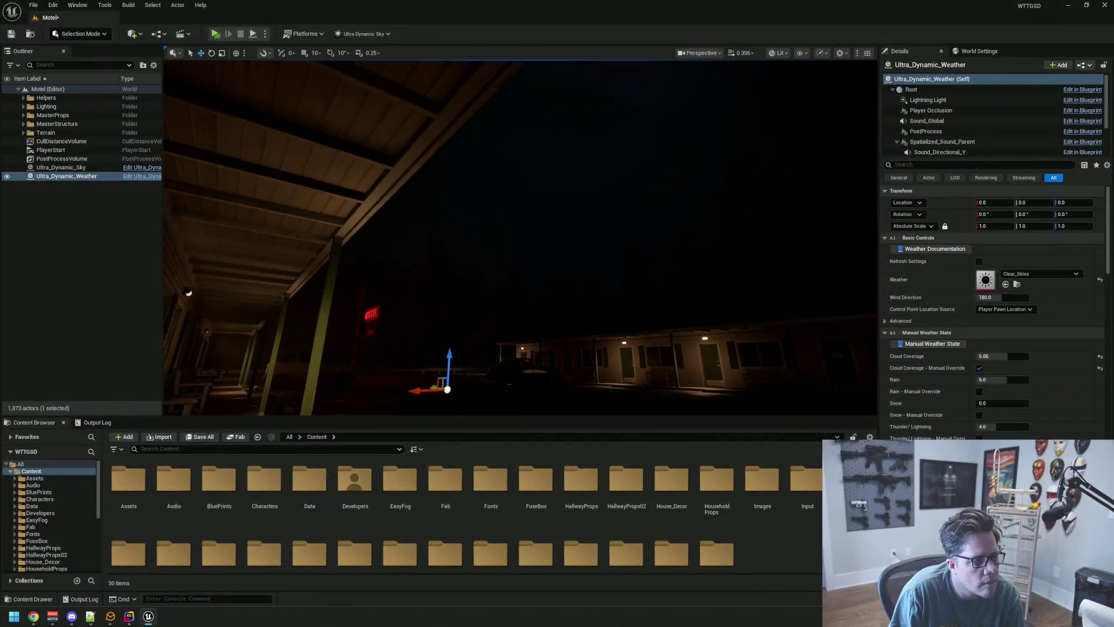
pyautogui.click(980, 368)
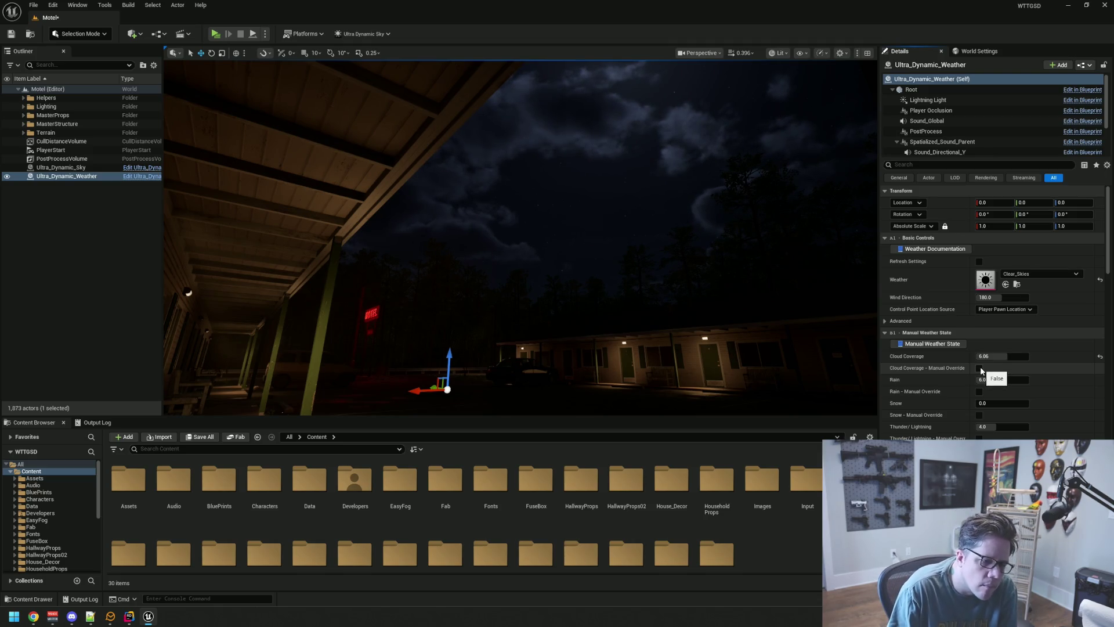
pyautogui.click(981, 369)
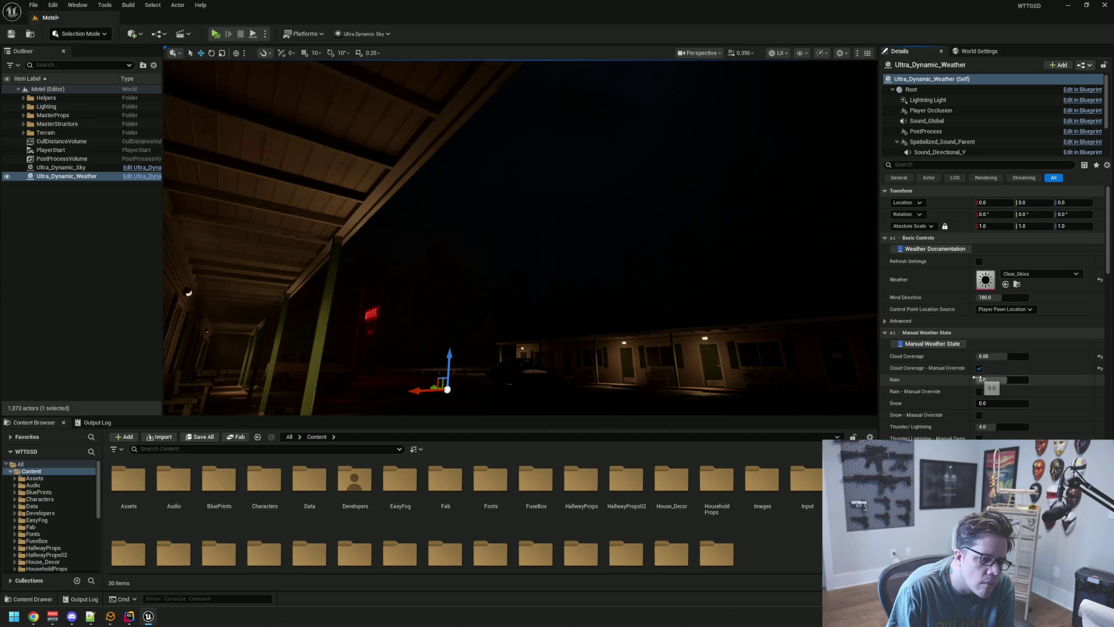
# Step: Enable Rain Manual Override at about 0.72, deselect, and launch a standalone preview
pyautogui.click(980, 392)
pyautogui.click(1006, 379)
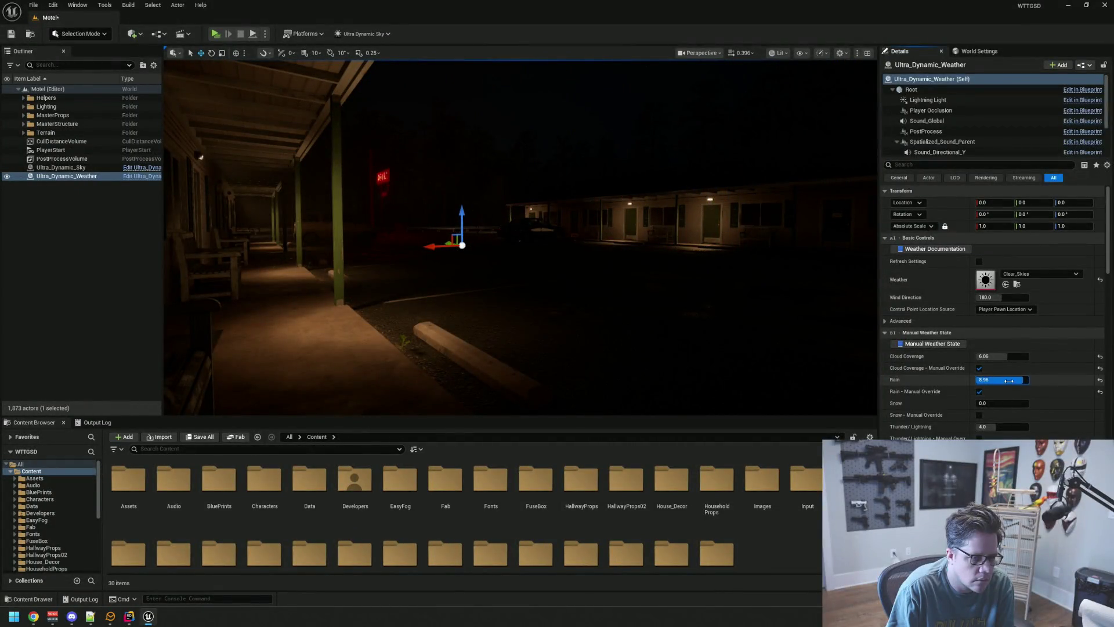
pyautogui.press('Return')
pyautogui.click(1007, 379)
pyautogui.press('Return')
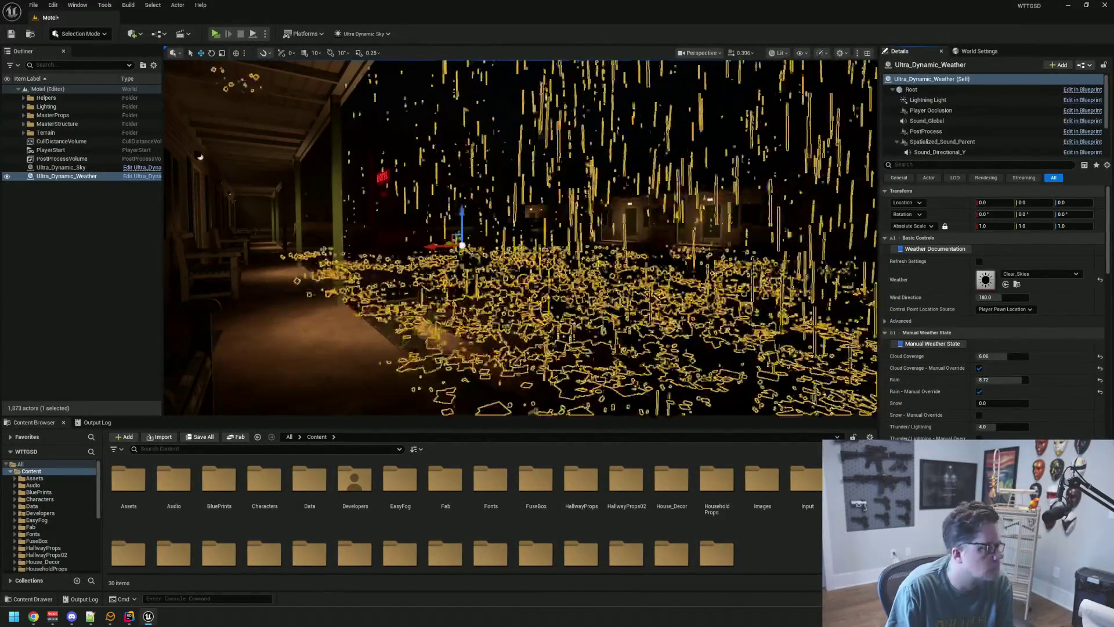
pyautogui.press('Escape')
pyautogui.click(217, 39)
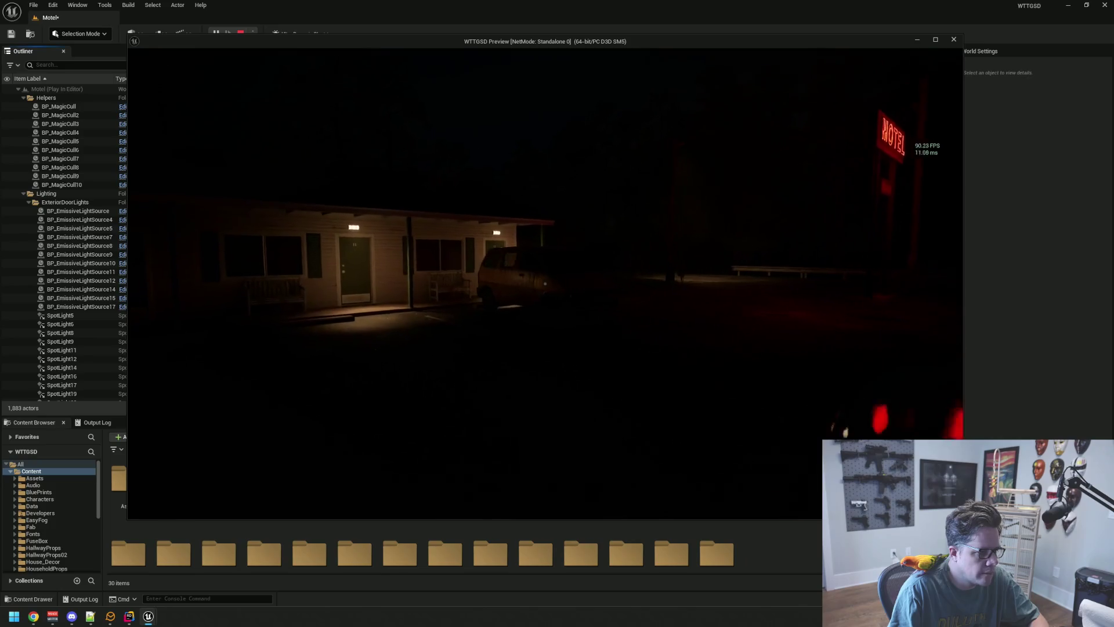
# Step: Walk into the motel office and out the green door in the preview, then close it
pyautogui.press('w')
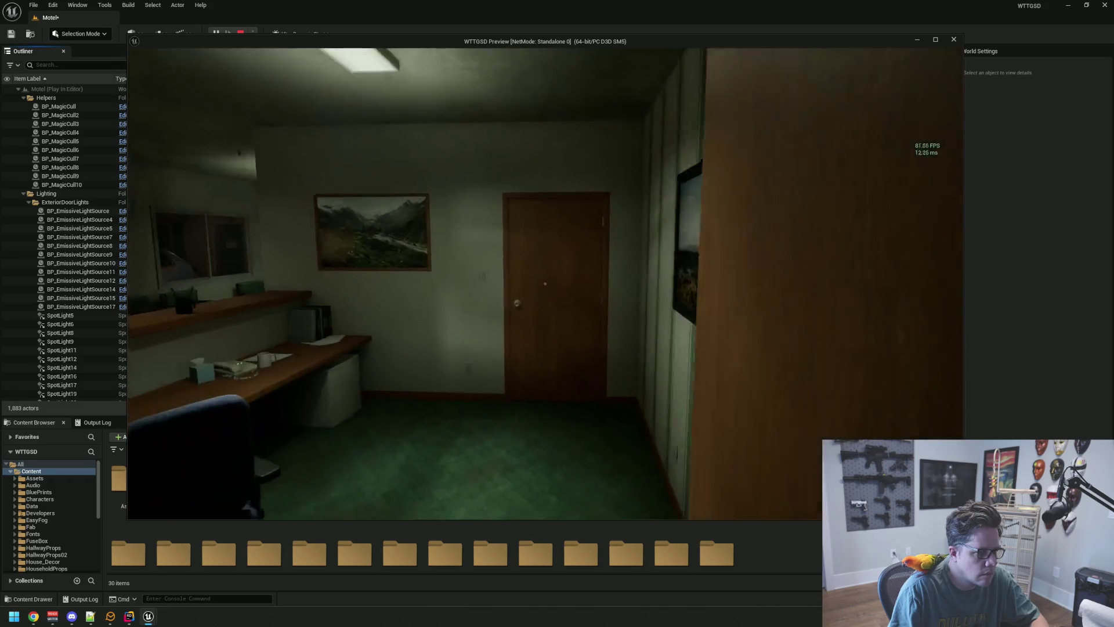
pyautogui.press('e')
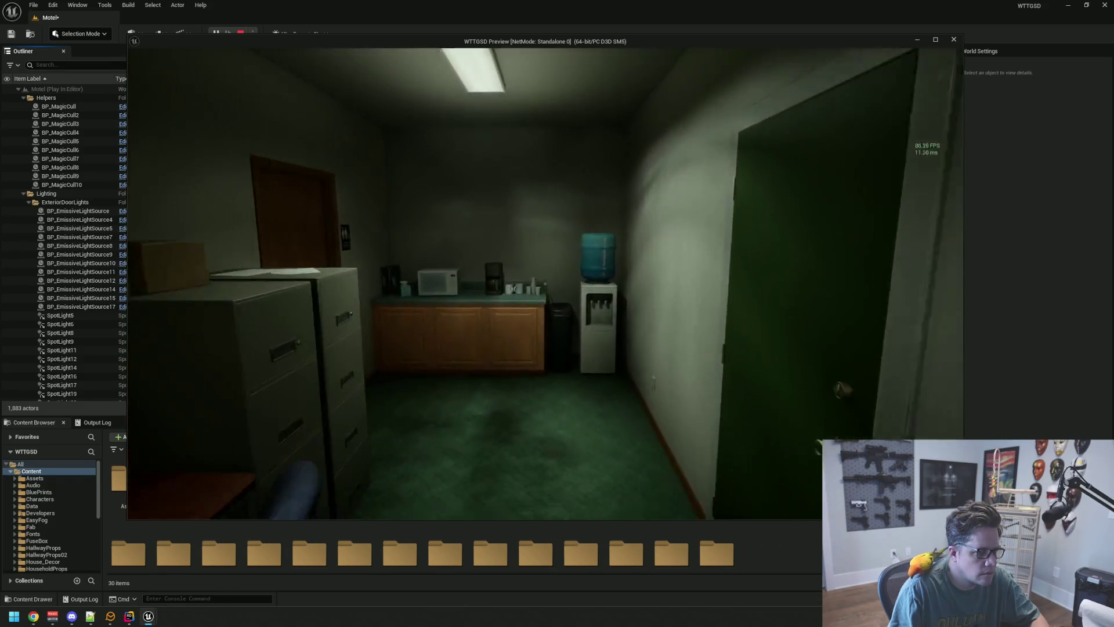
pyautogui.press('e')
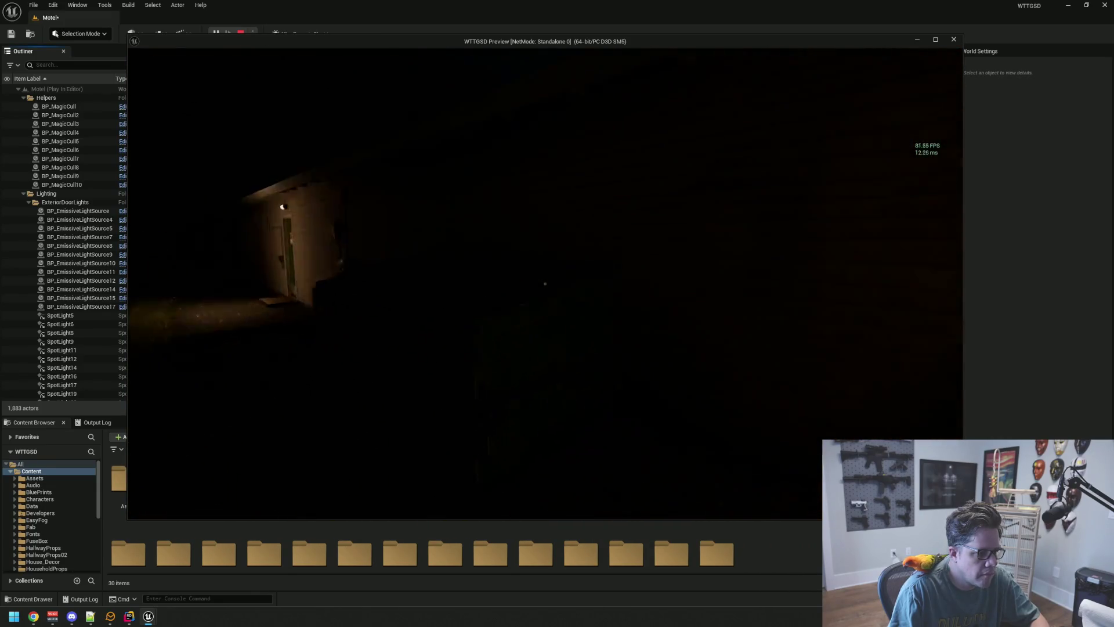
pyautogui.press('Escape')
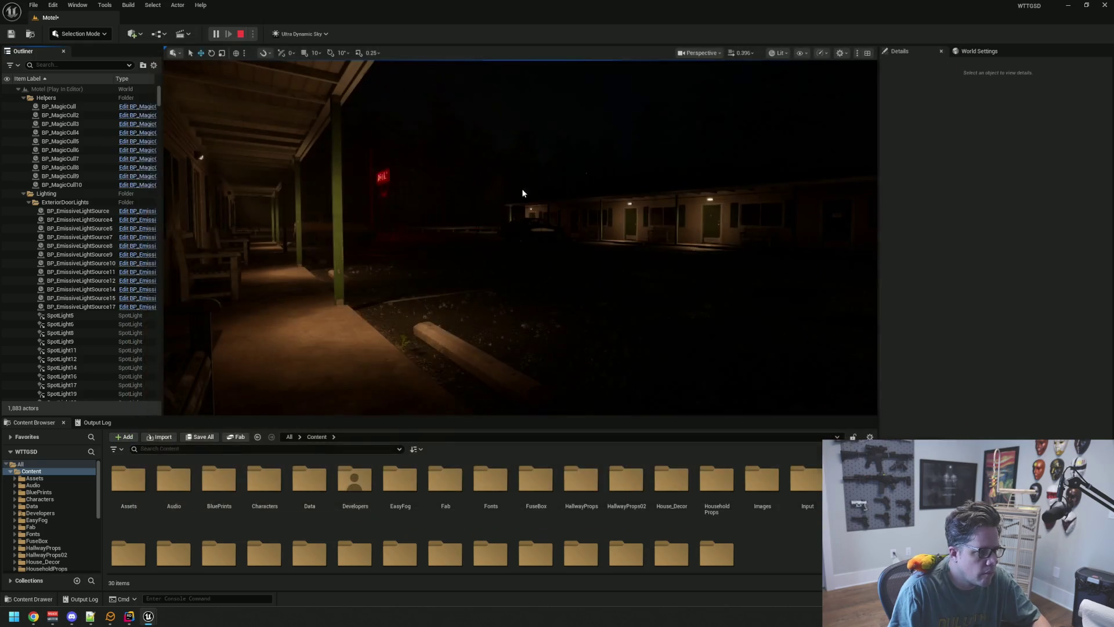
# Step: Select Ultra_Dynamic_Weather to check its rain over the motel, then deselect it
pyautogui.moveTo(234, 152); pyautogui.dragTo(233, 174)
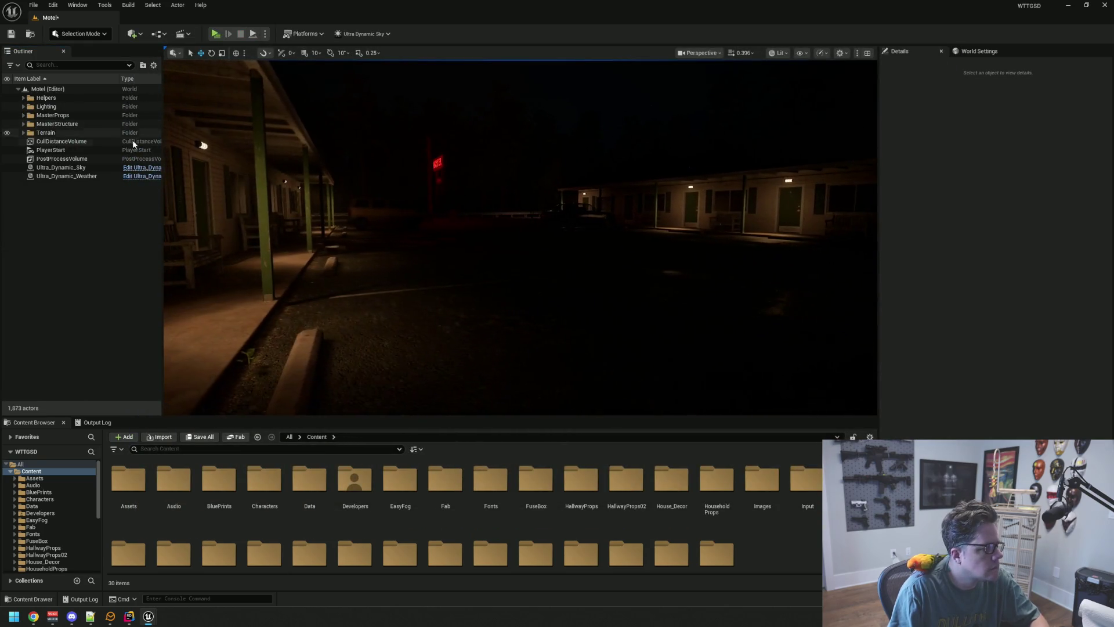
pyautogui.doubleClick(90, 176)
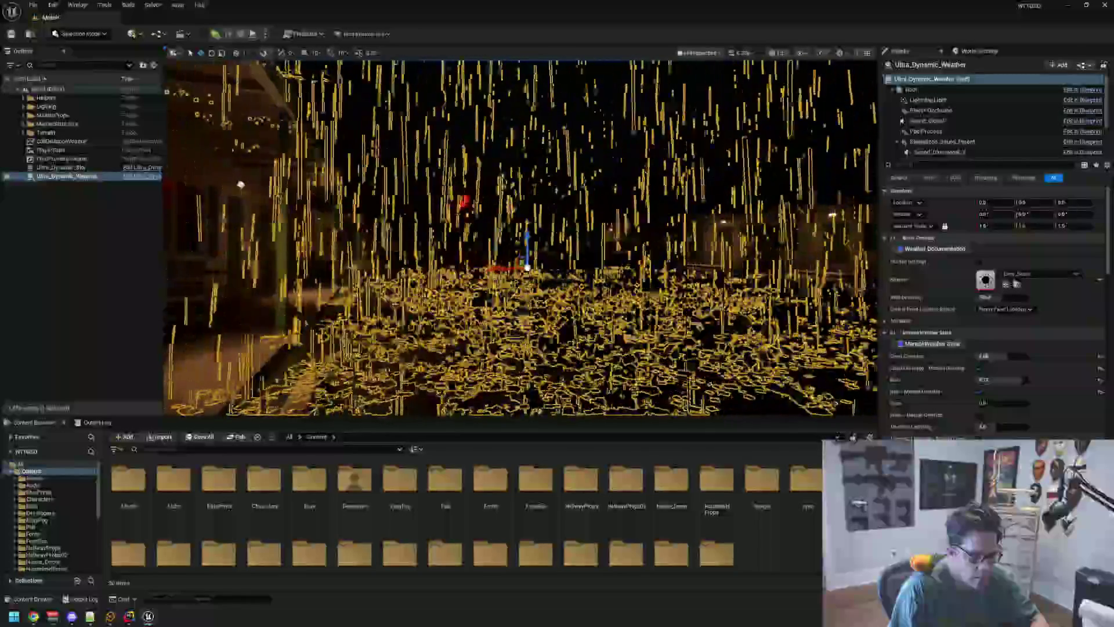
pyautogui.moveTo(557, 236); pyautogui.dragTo(688, 277)
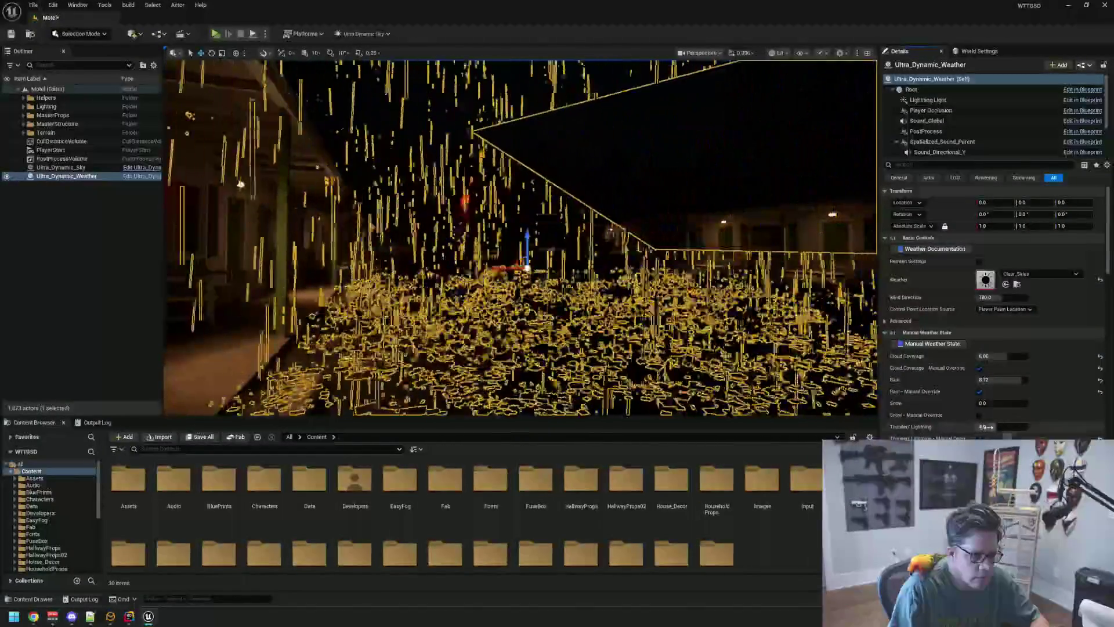
pyautogui.press('Escape')
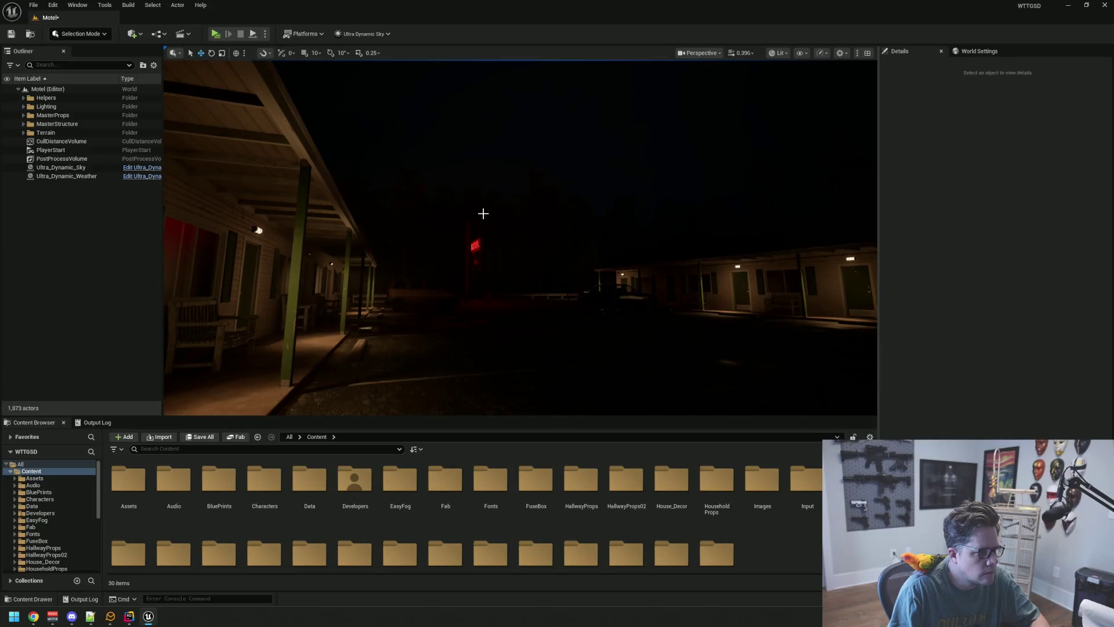
# Step: Face the long motel building and launch the standalone preview again (Alt+P)
pyautogui.moveTo(483, 214); pyautogui.dragTo(610, 218)
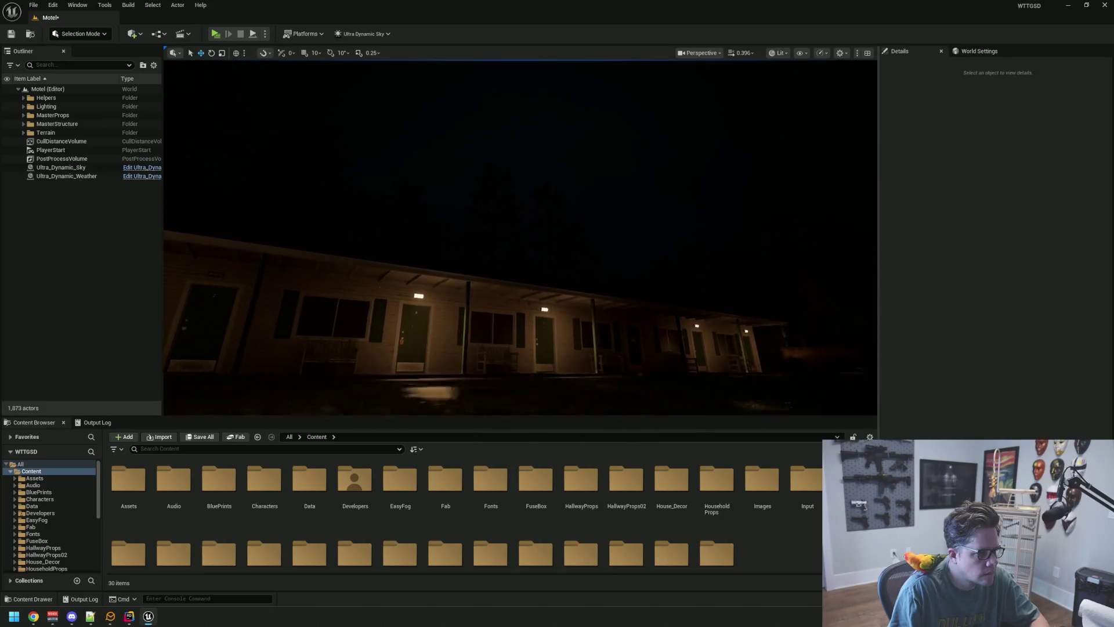
pyautogui.moveTo(522, 218); pyautogui.dragTo(277, 118)
pyautogui.hotkey('alt', 'p')
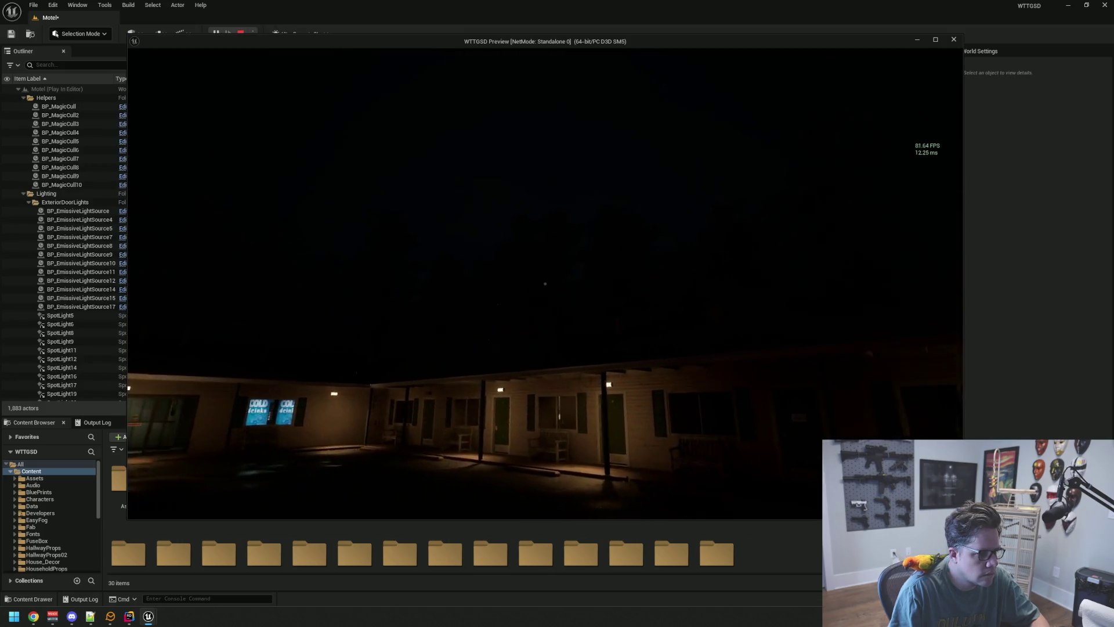
# Step: Walk toward the office and into the parking lot, then close the preview
pyautogui.press('w')
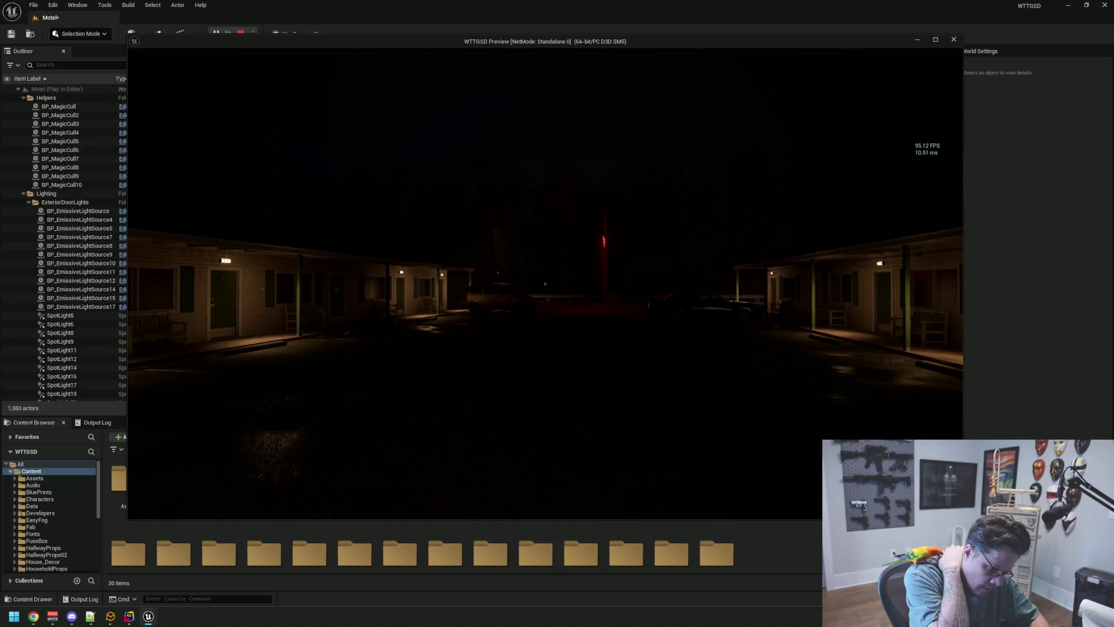
pyautogui.press('w')
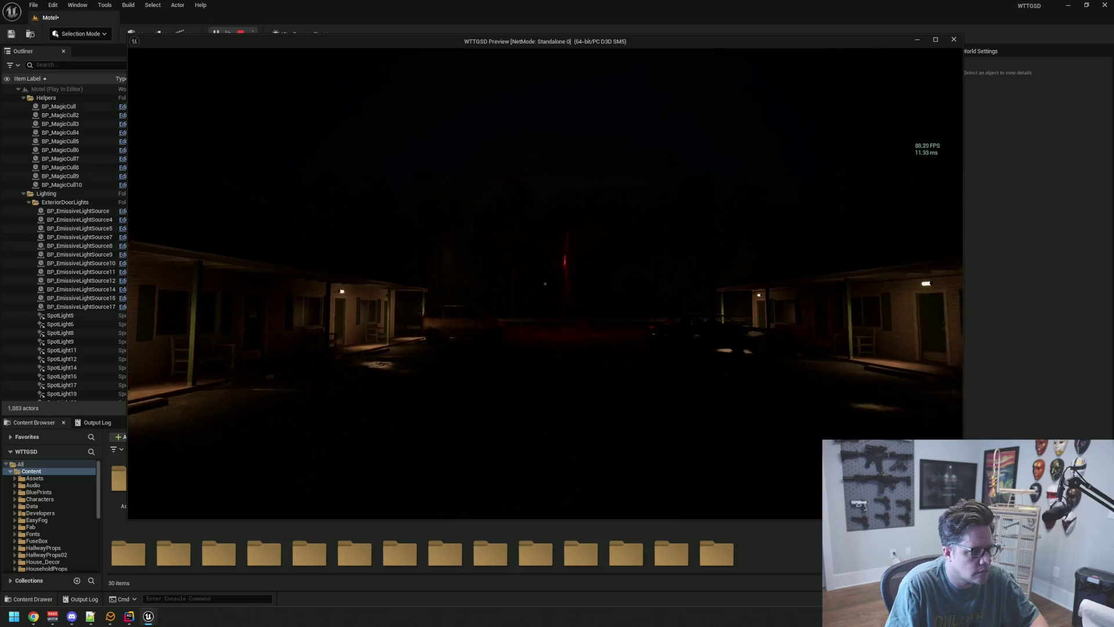
pyautogui.press('Escape')
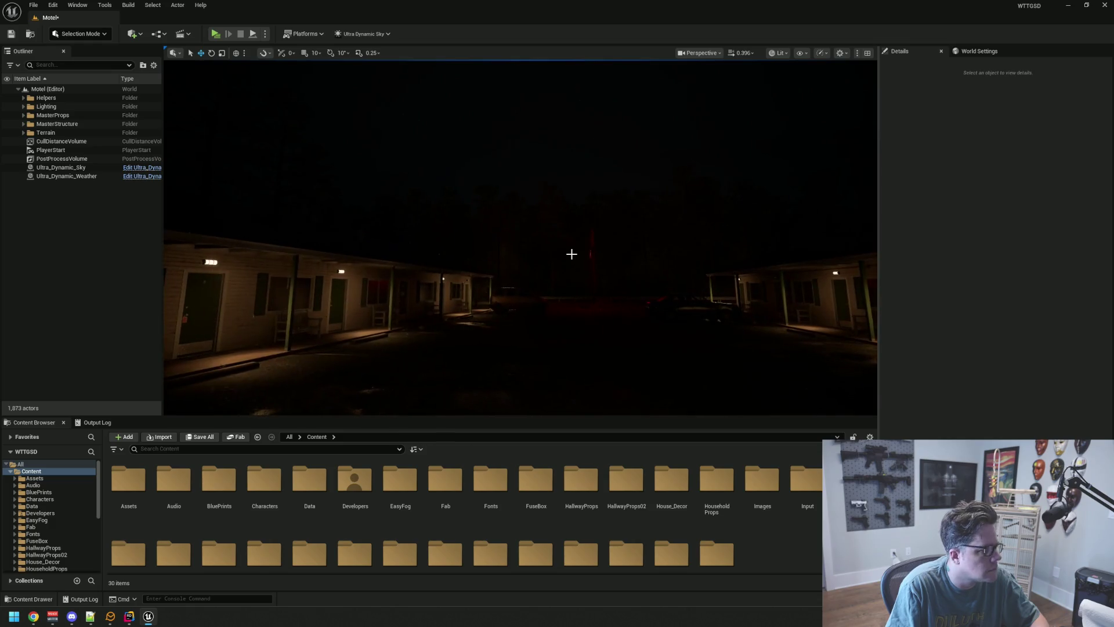
# Step: Select Ultra_Dynamic_Weather to view its rain, then deselect it before previewing
pyautogui.click(120, 177)
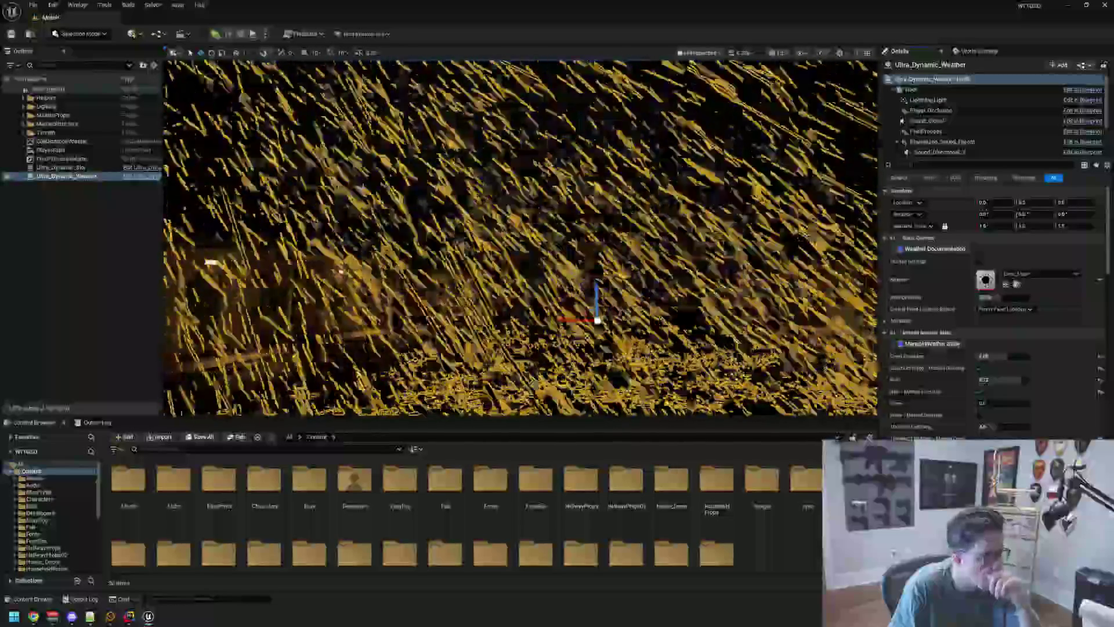
pyautogui.click(355, 250)
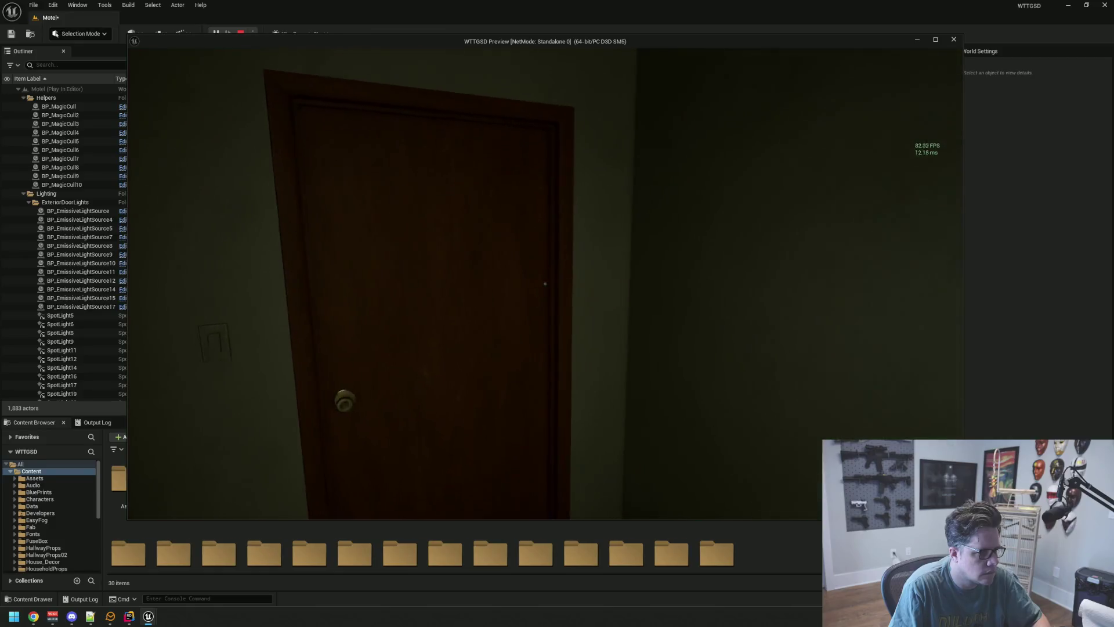
# Step: Go through the doors into the office and storage room, then back to the lobby
pyautogui.click(544, 283)
pyautogui.press('w')
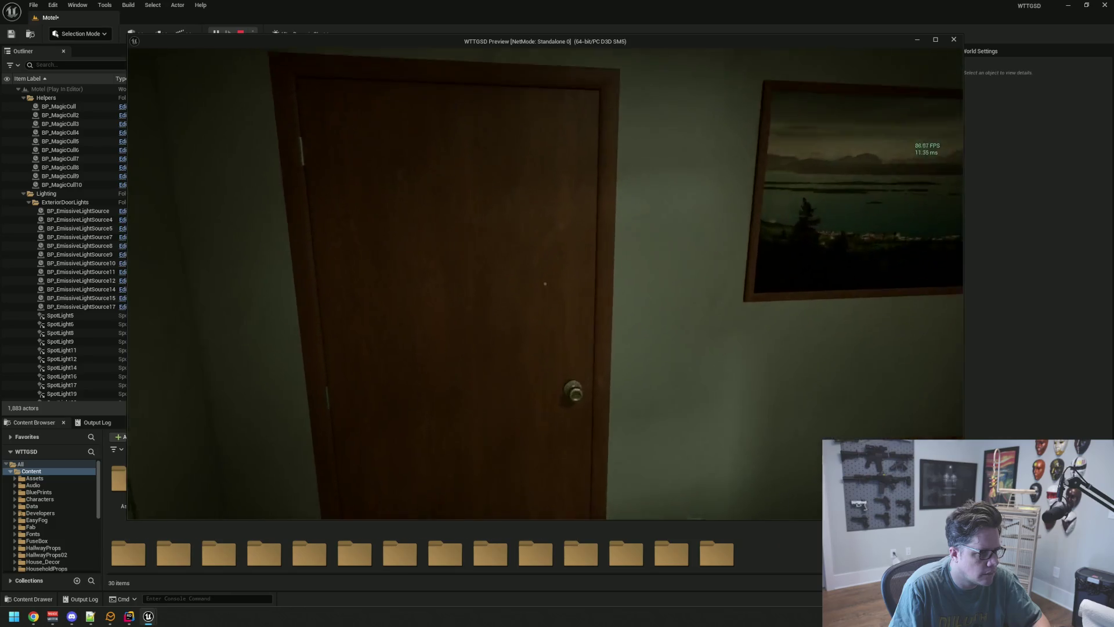
pyautogui.click(544, 283)
pyautogui.press('w')
pyautogui.click(545, 284)
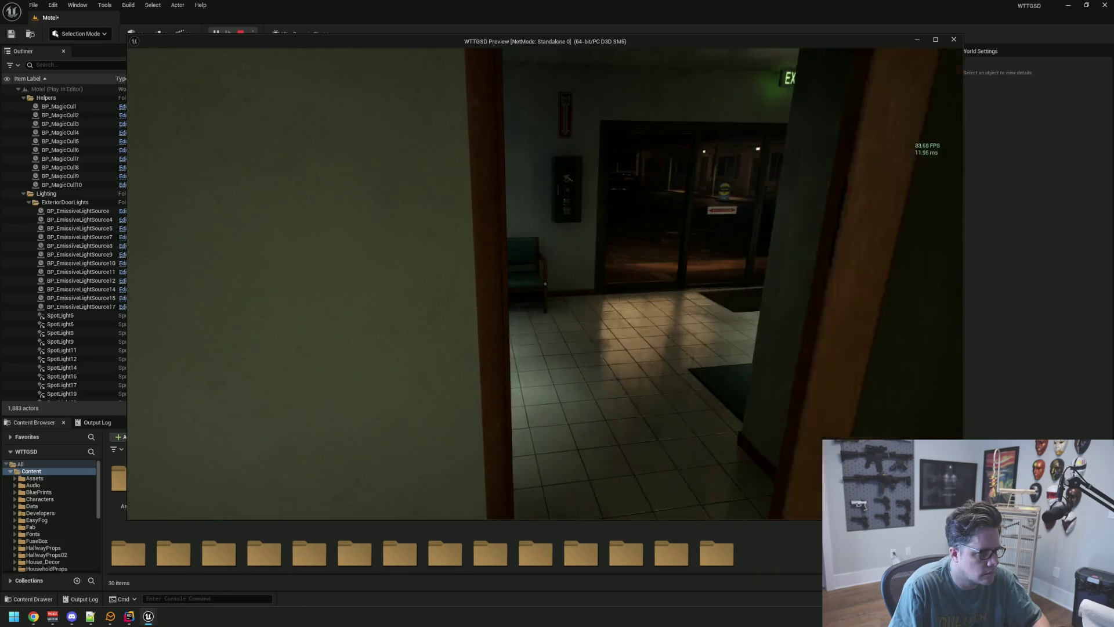
# Step: Cross the lobby past the counter into the Private room, then close the preview
pyautogui.press('w')
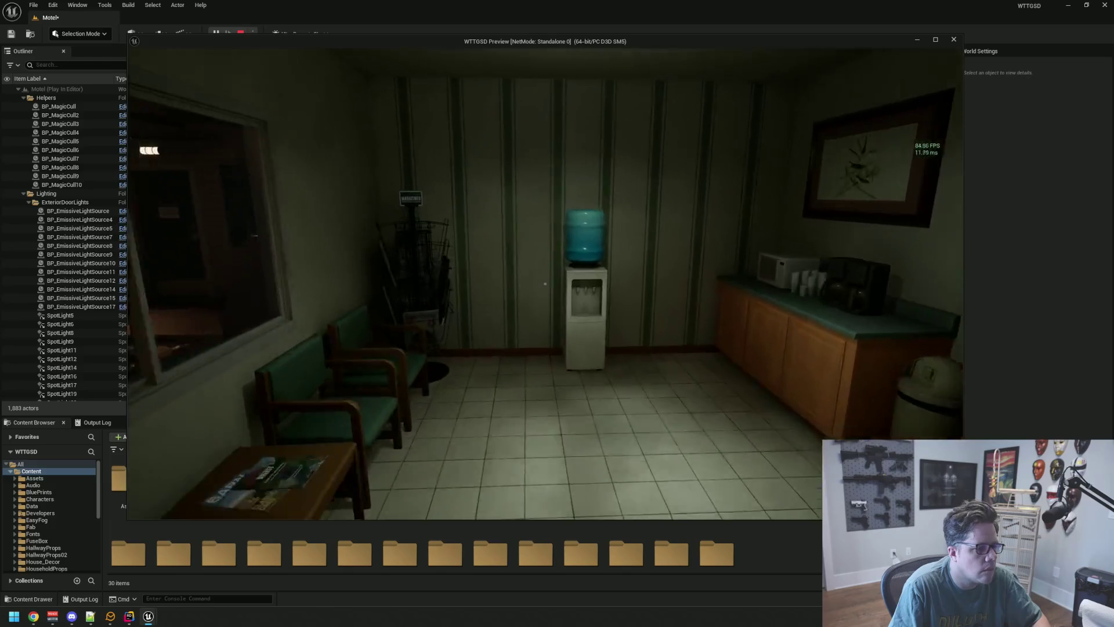
pyautogui.press('w')
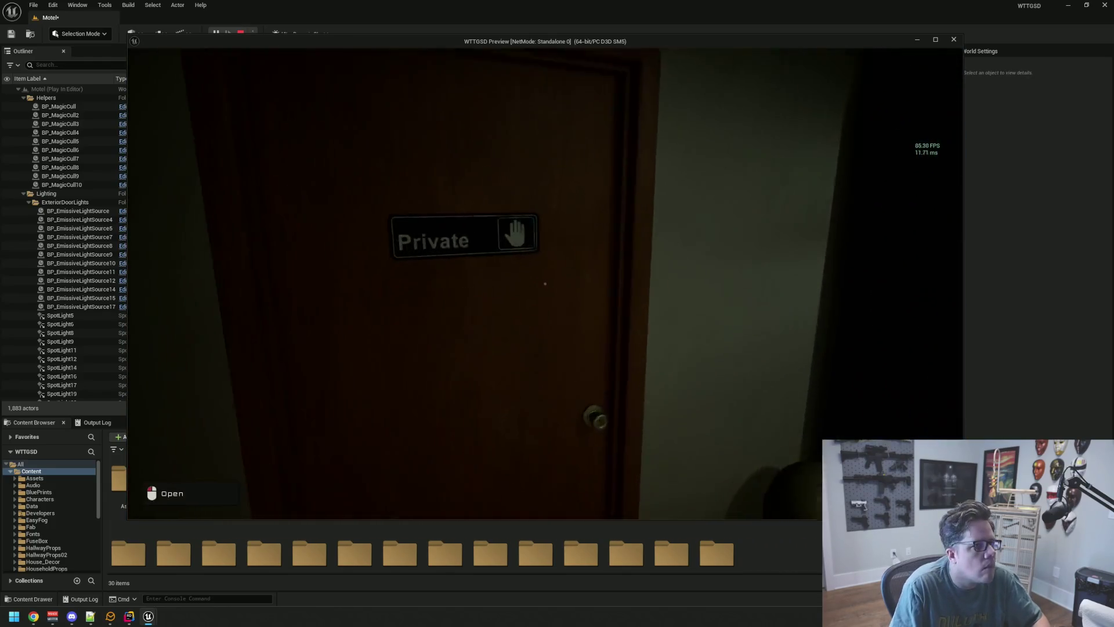
pyautogui.click(544, 283)
pyautogui.press('w')
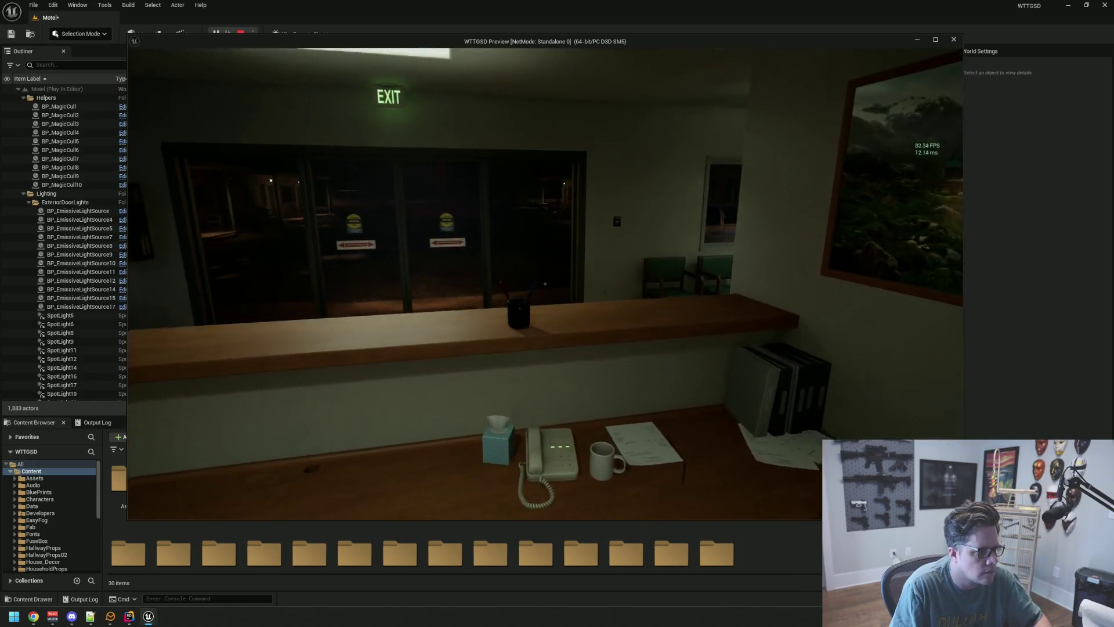
pyautogui.press('Escape')
pyautogui.moveTo(485, 272); pyautogui.dragTo(487, 253)
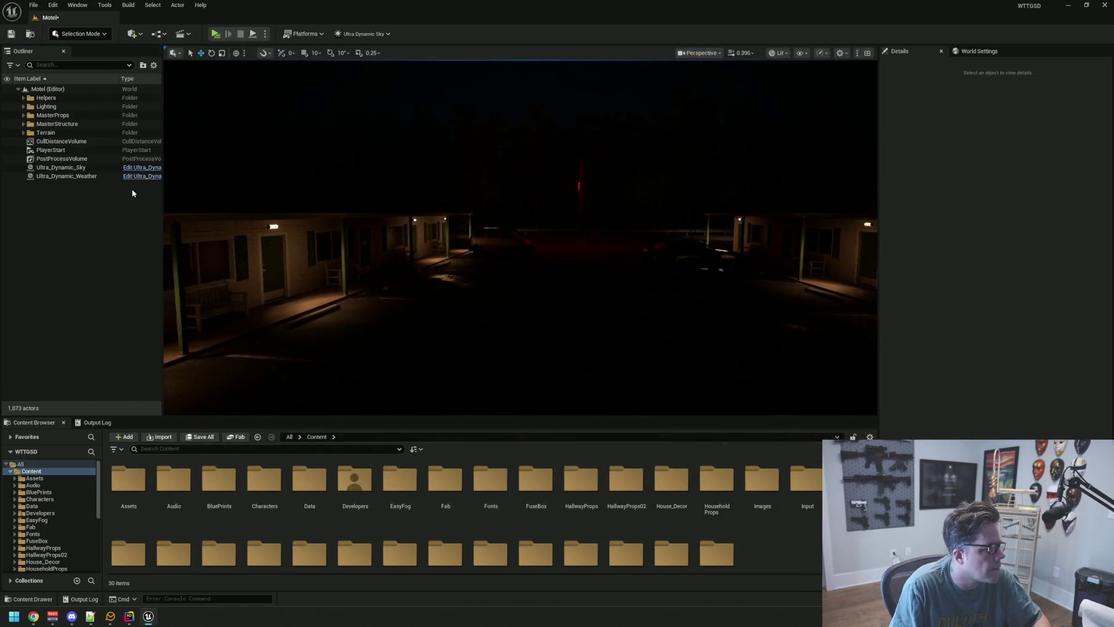
# Step: Nudge the weather's cloud coverage and fly around the porch, lot and lobby to check the rain
pyautogui.click(122, 175)
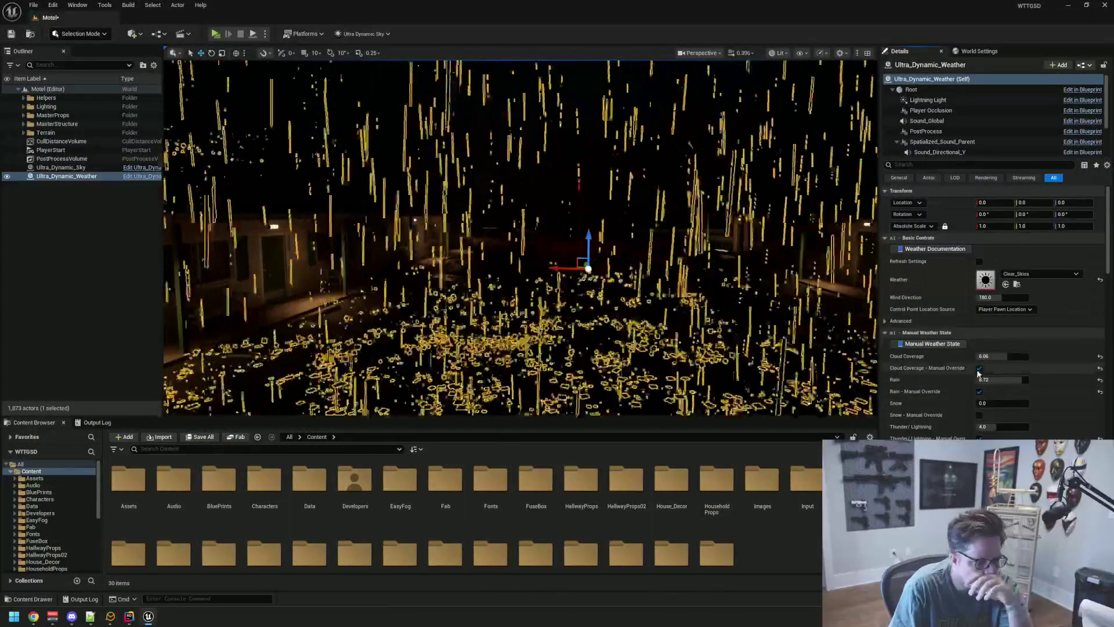
pyautogui.scroll(-1, 978, 372)
pyautogui.moveTo(981, 375); pyautogui.dragTo(1001, 375)
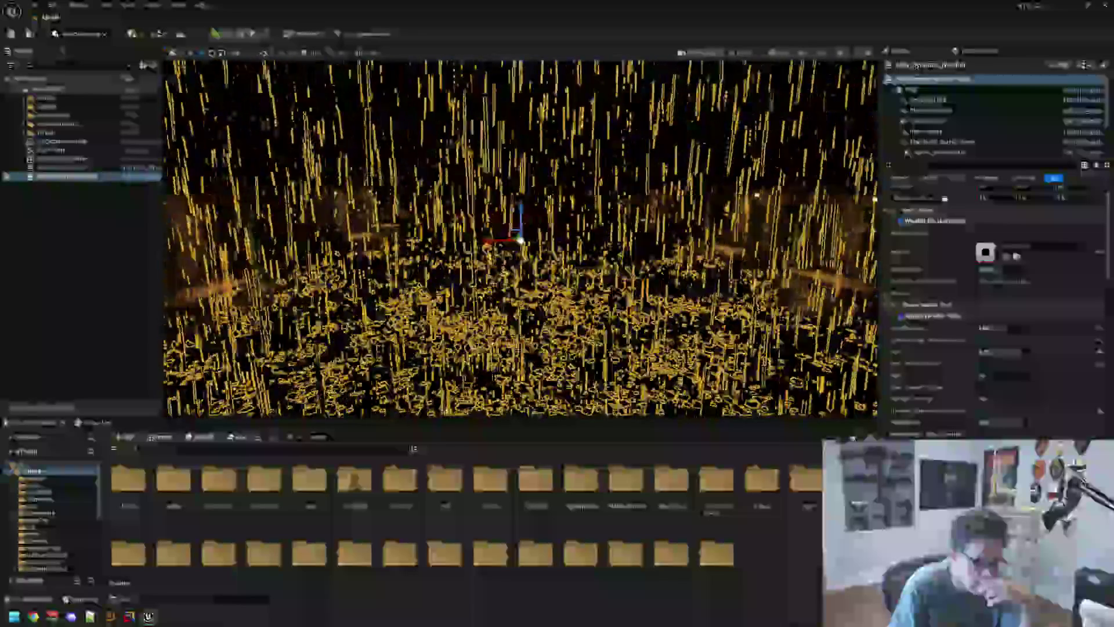
pyautogui.press('Escape')
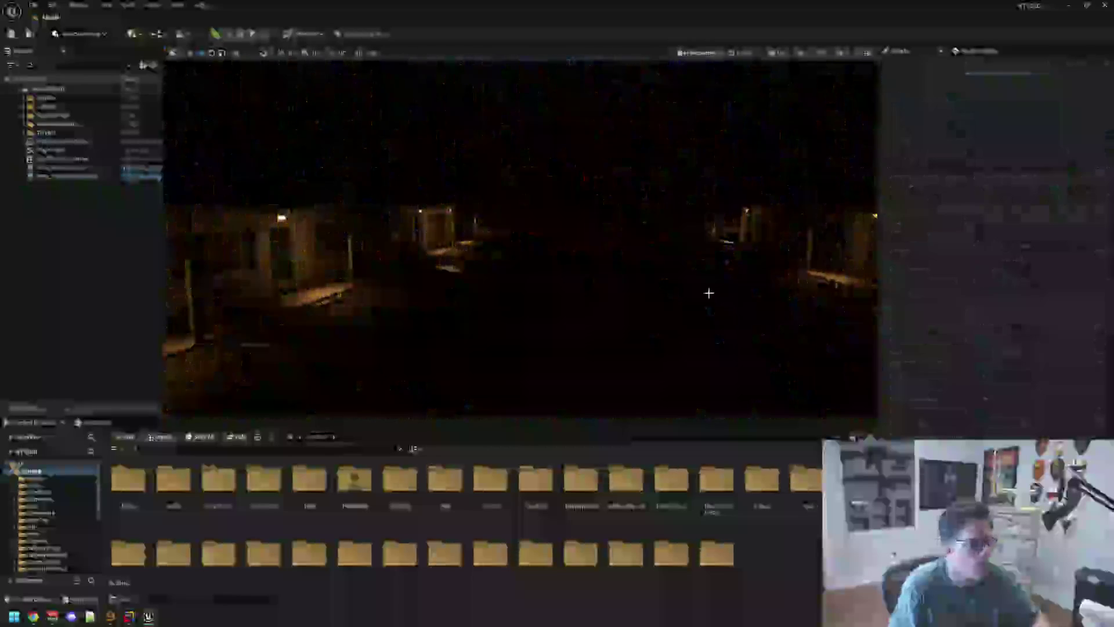
pyautogui.press('s')
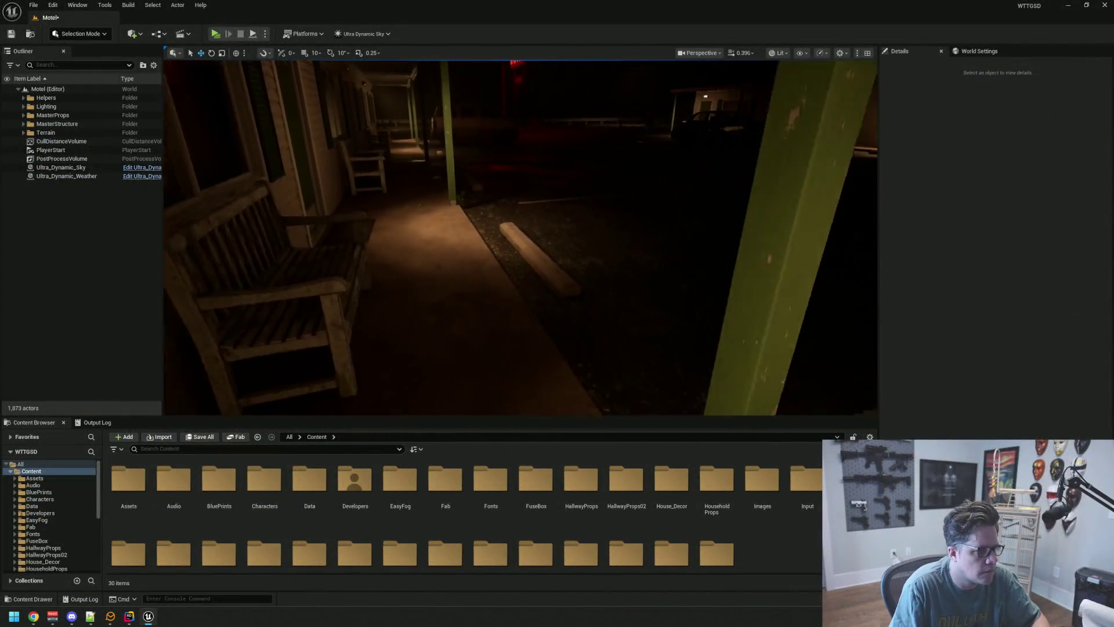
pyautogui.click(98, 177)
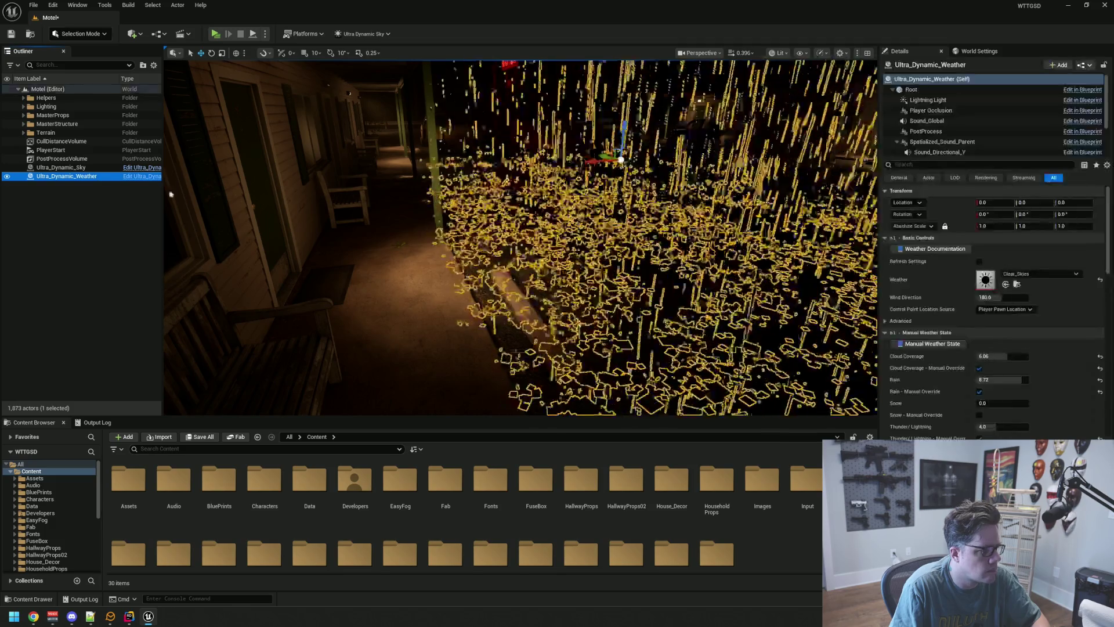
pyautogui.scroll(-2, 953, 427)
pyautogui.scroll(-2, 955, 431)
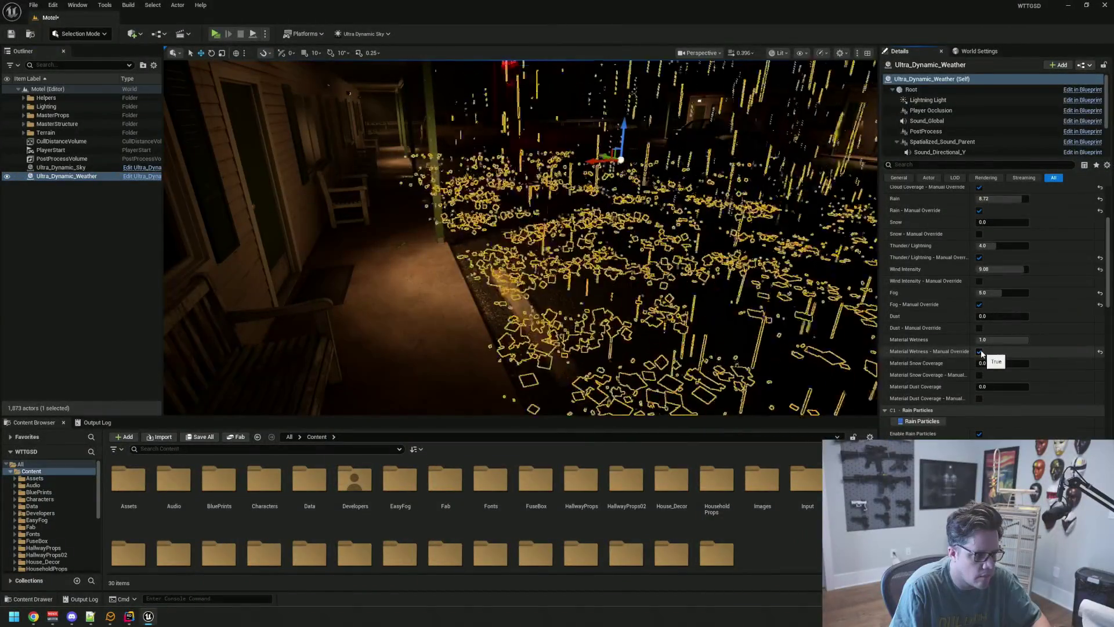
pyautogui.click(123, 308)
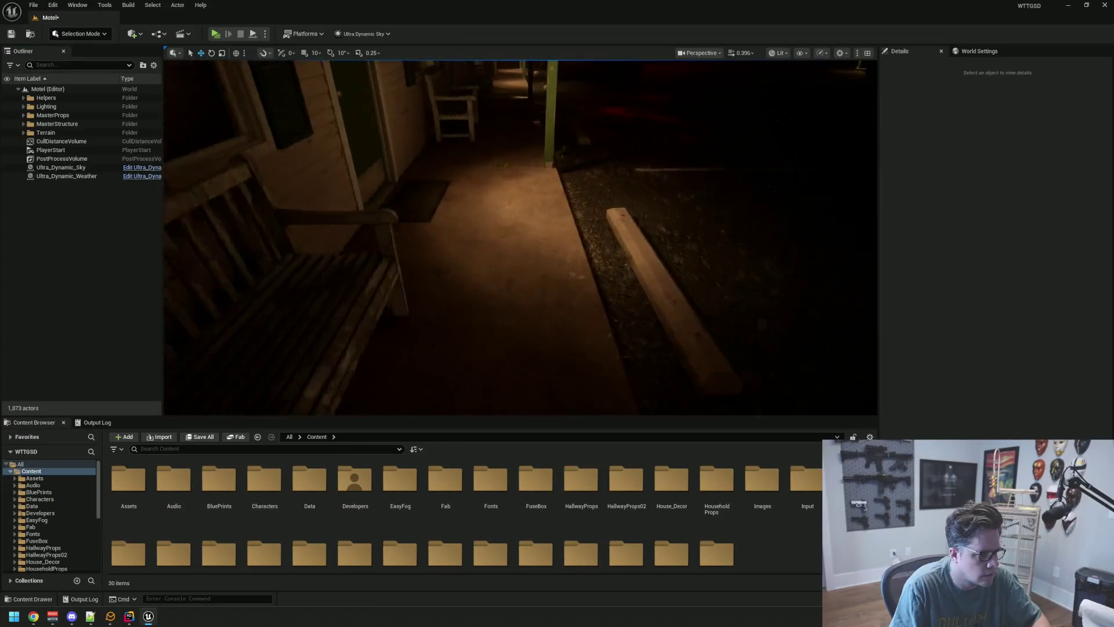
pyautogui.press('s')
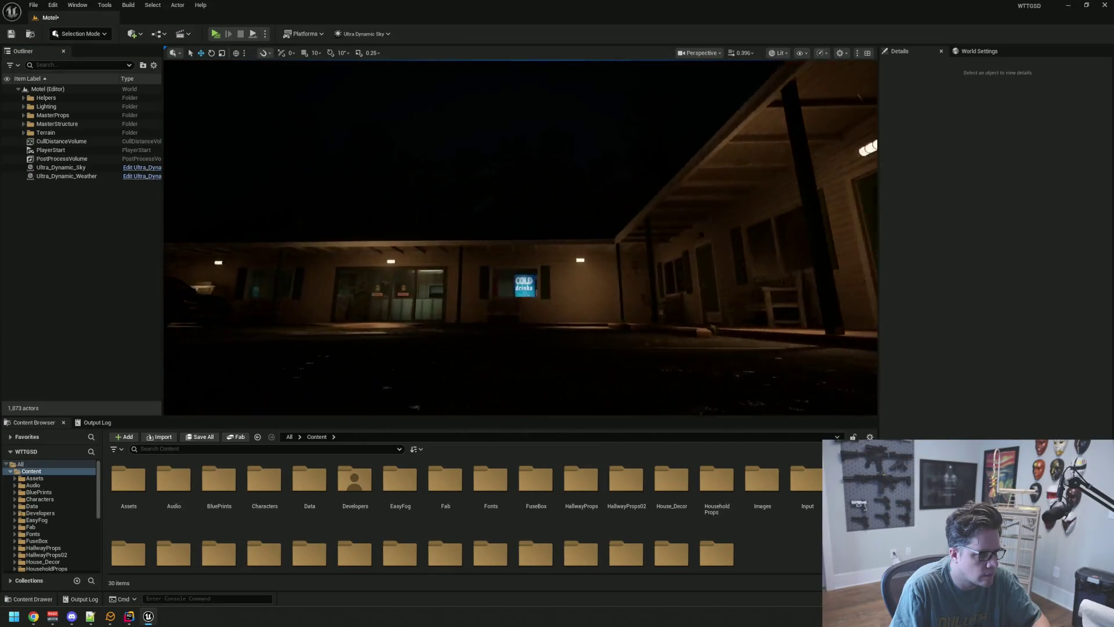
pyautogui.press('w')
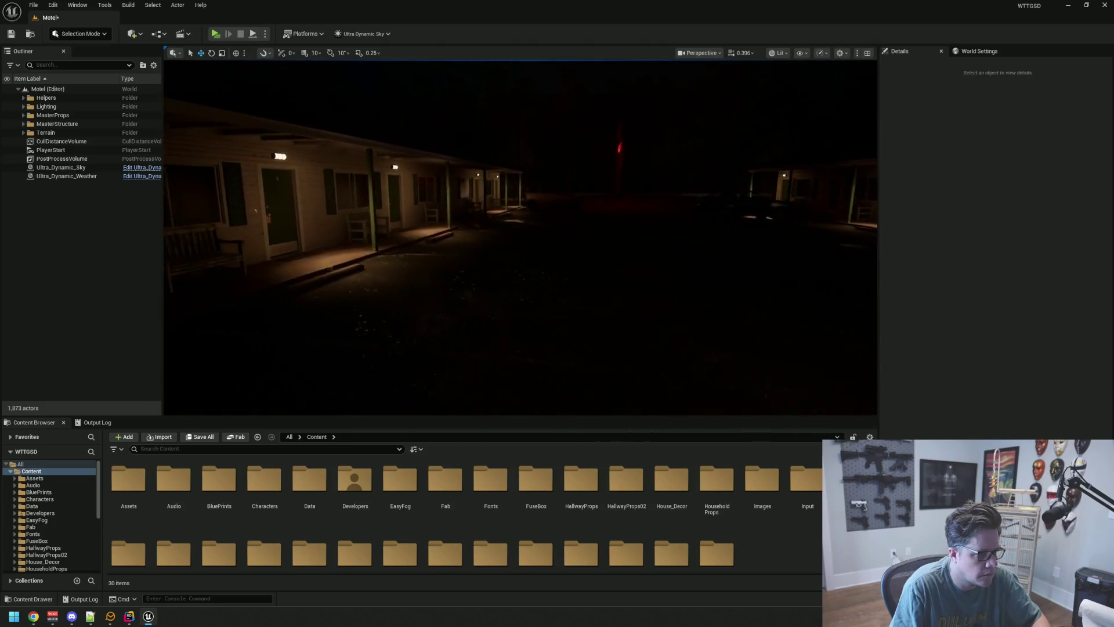
# Step: Raise cloud coverage to about 7.5 and preview the sky from the motel walkway
pyautogui.click(100, 176)
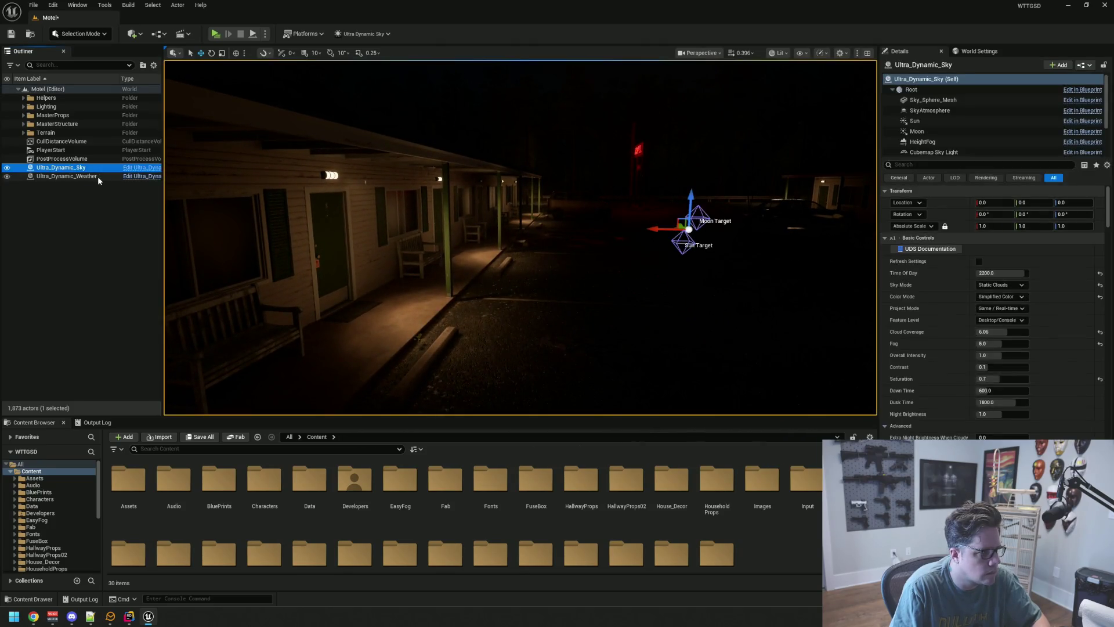
pyautogui.scroll(-2, 983, 348)
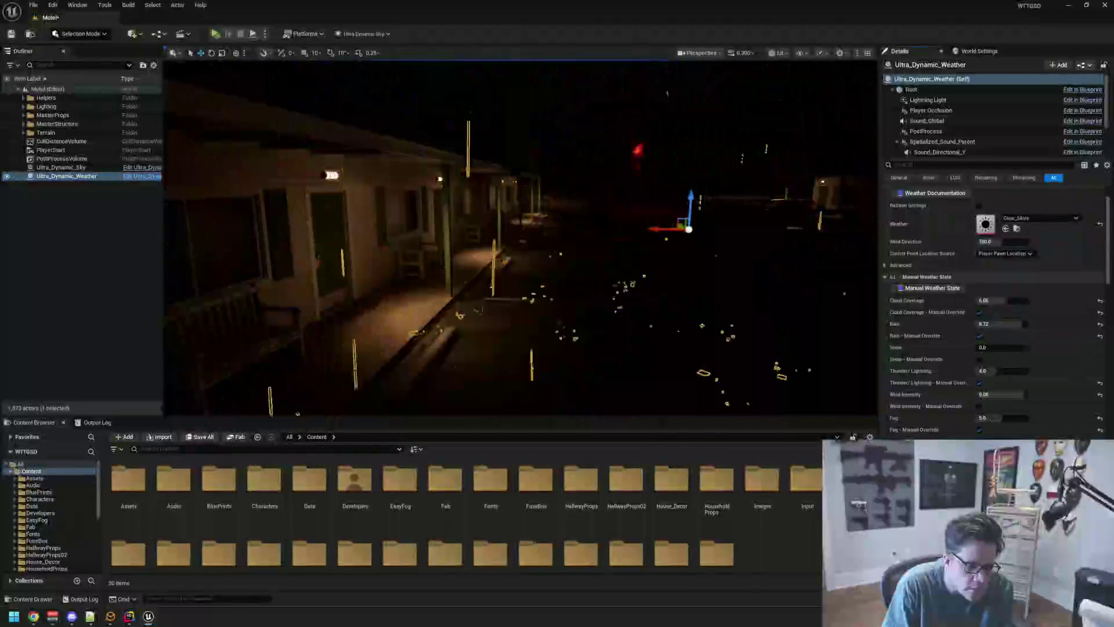
pyautogui.scroll(2, 949, 414)
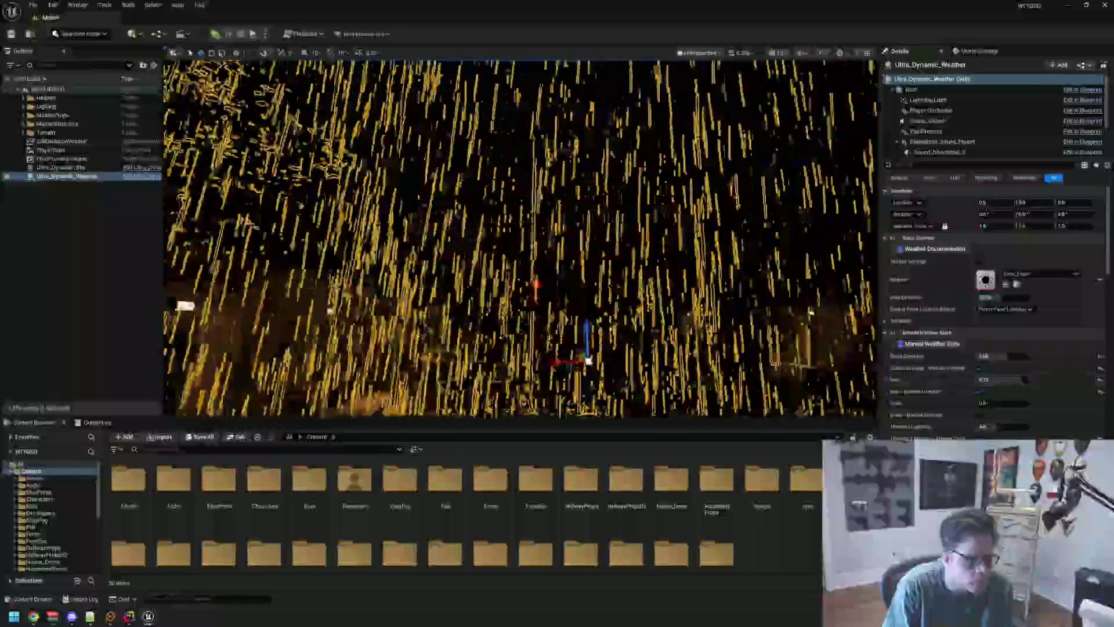
pyautogui.click(679, 309)
pyautogui.moveTo(679, 309); pyautogui.dragTo(610, 297)
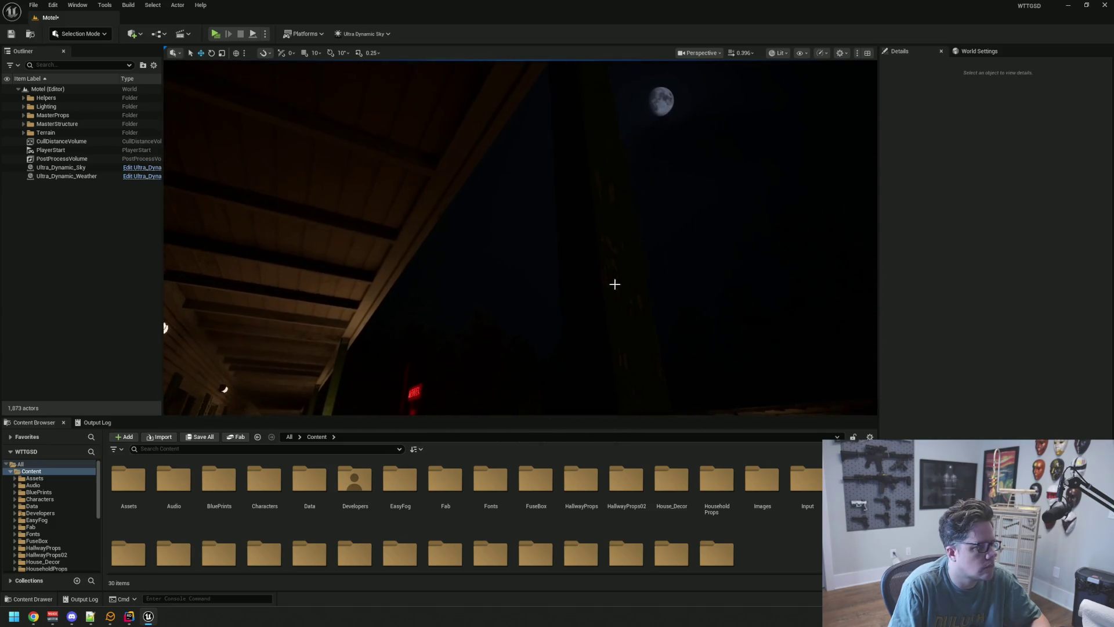
pyautogui.click(90, 178)
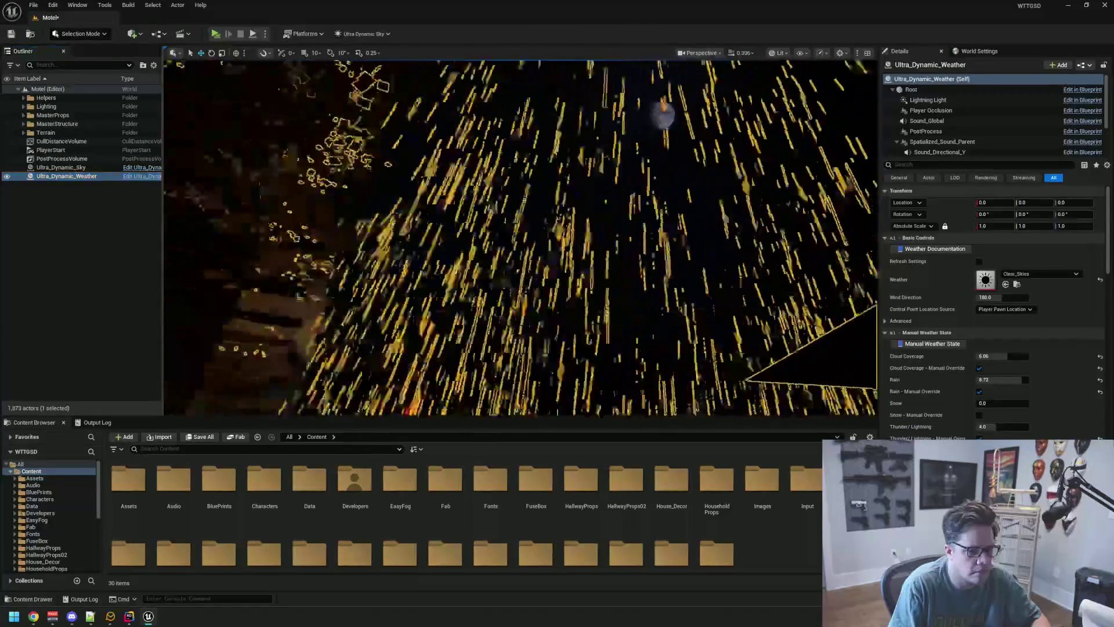
pyautogui.moveTo(983, 356); pyautogui.dragTo(1010, 356)
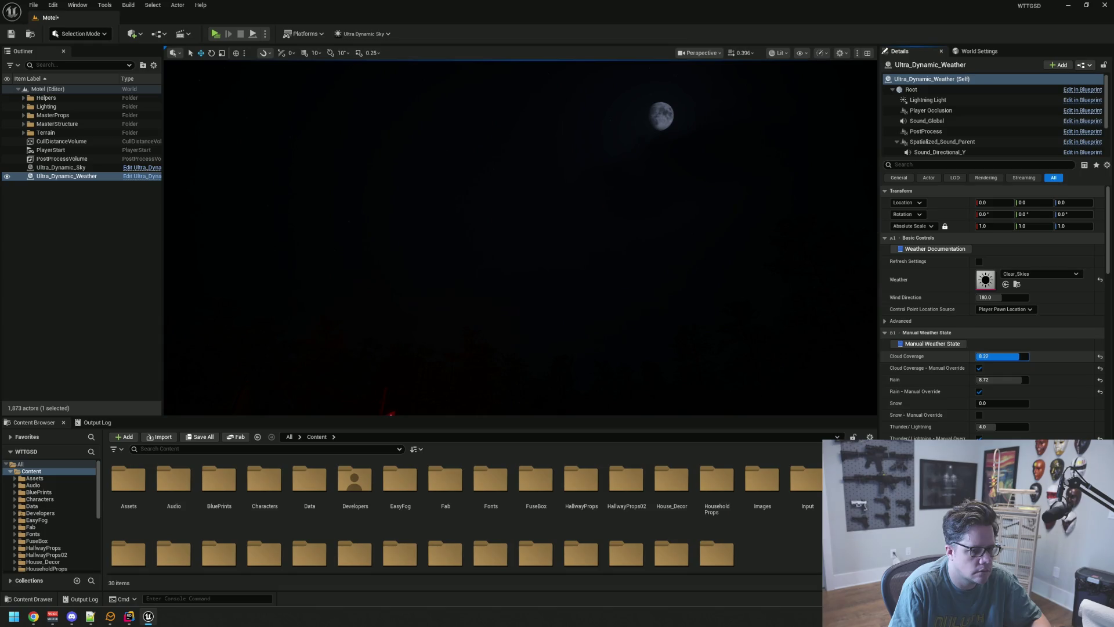
pyautogui.moveTo(1010, 356); pyautogui.dragTo(1039, 354)
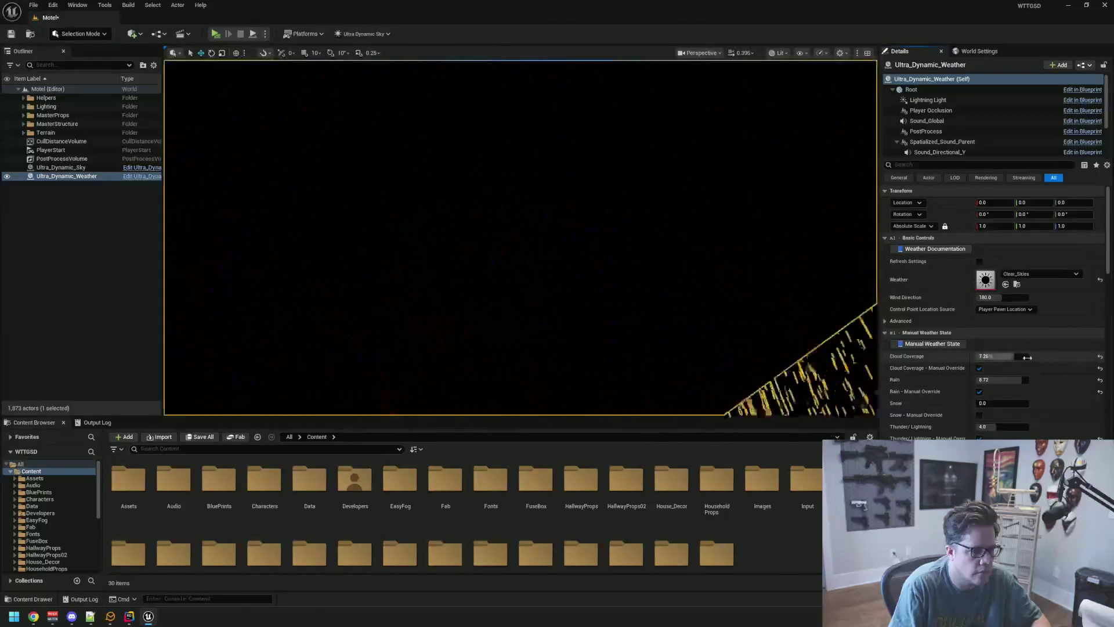
pyautogui.moveTo(1009, 356); pyautogui.dragTo(1023, 356)
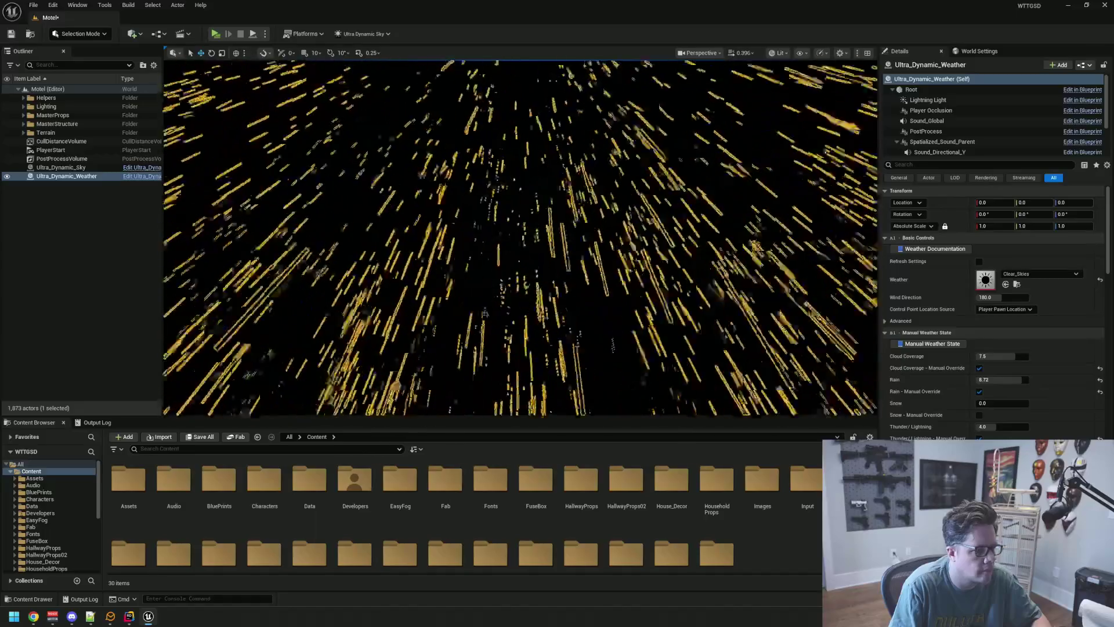
pyautogui.click(543, 259)
pyautogui.moveTo(543, 258); pyautogui.dragTo(303, 186)
# Step: Fine-tune cloud coverage to about 0.62 so the moon shows, then preview the moonlit sky
pyautogui.click(81, 177)
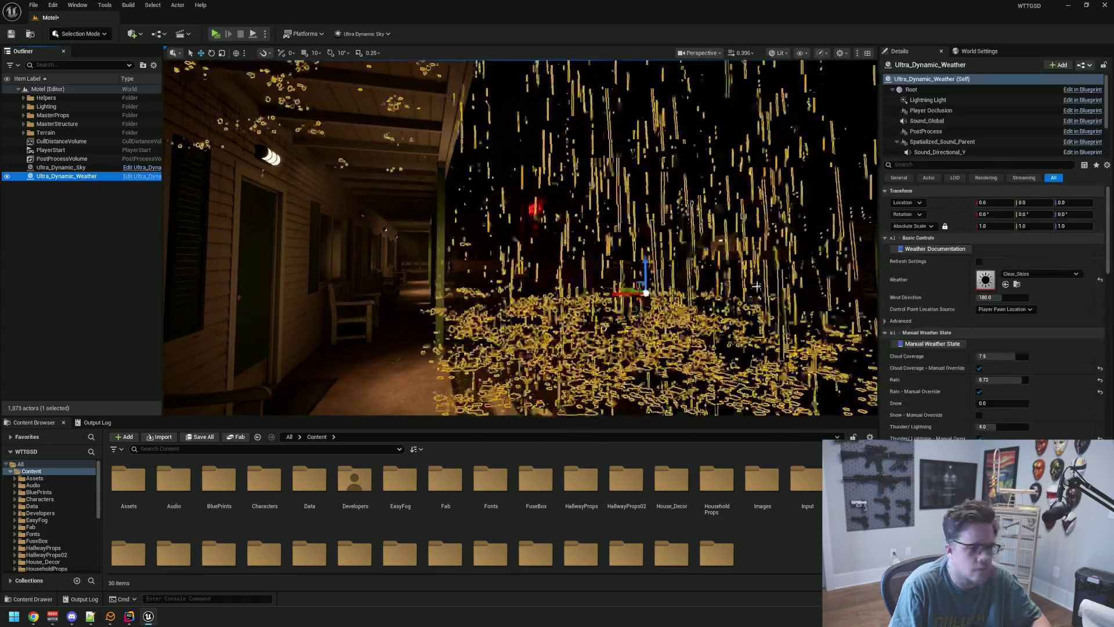
pyautogui.click(1014, 357)
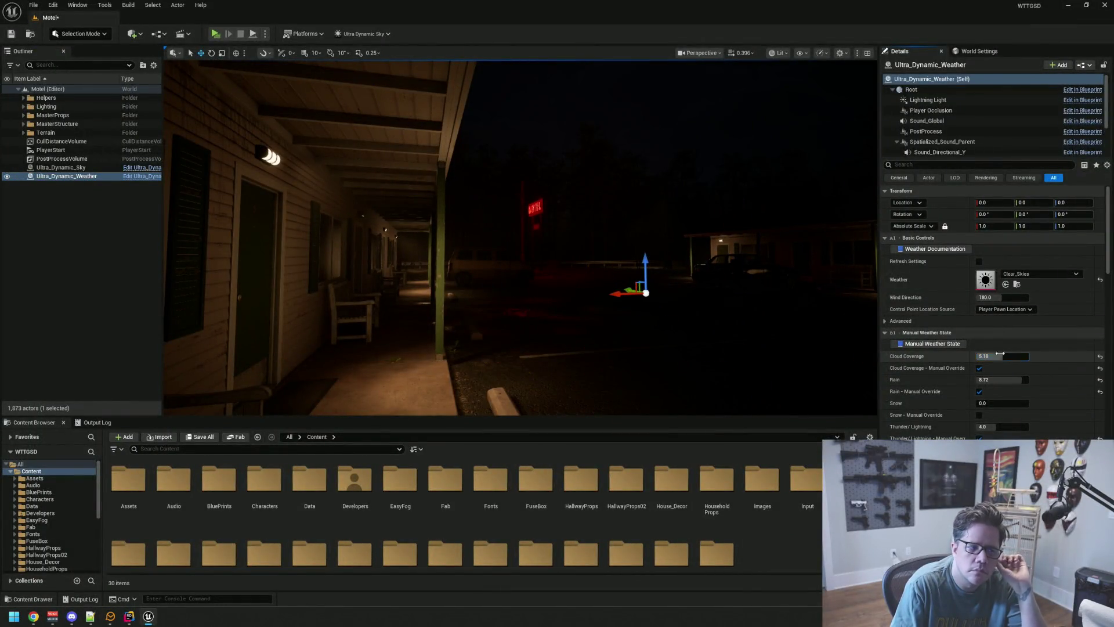
pyautogui.moveTo(522, 261); pyautogui.dragTo(522, 191)
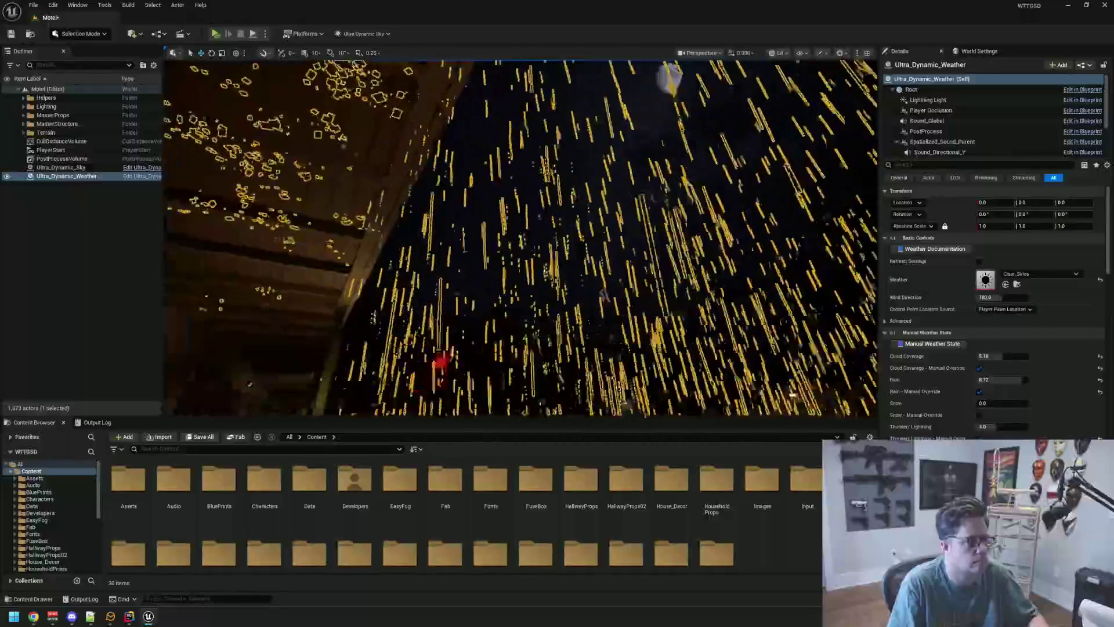
pyautogui.click(116, 243)
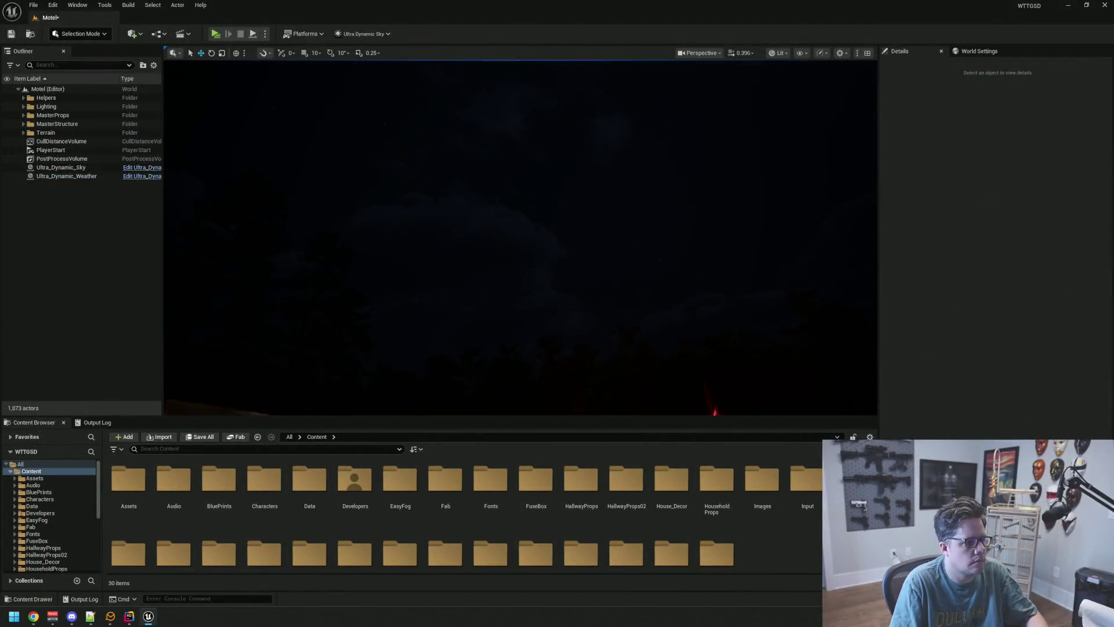
pyautogui.click(94, 177)
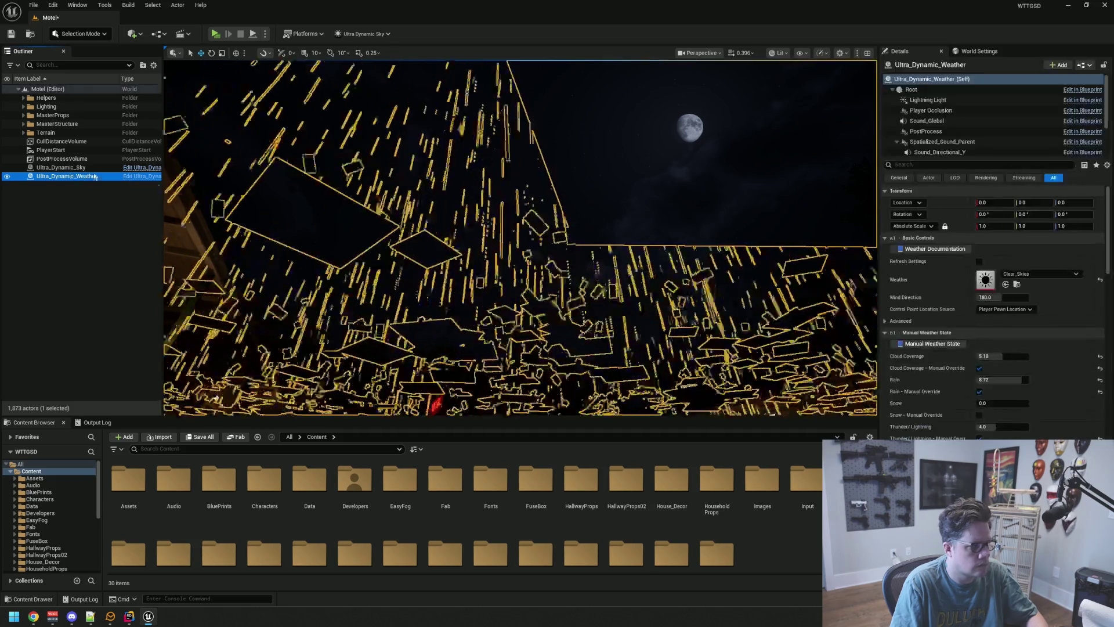
pyautogui.moveTo(1004, 357); pyautogui.dragTo(1007, 357)
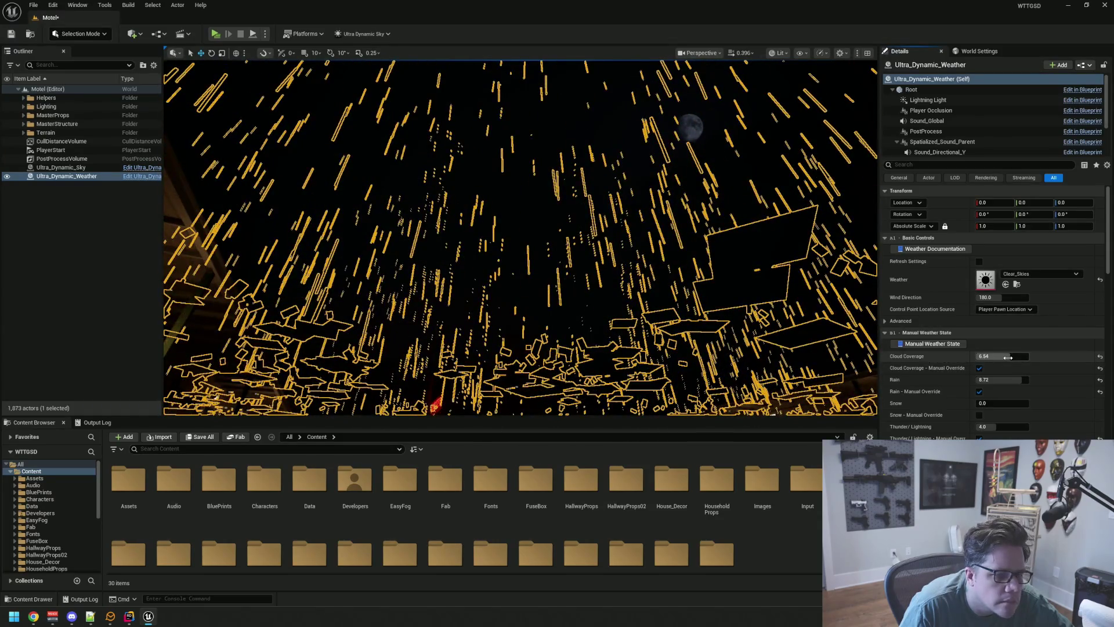
pyautogui.moveTo(1007, 357); pyautogui.dragTo(1014, 356)
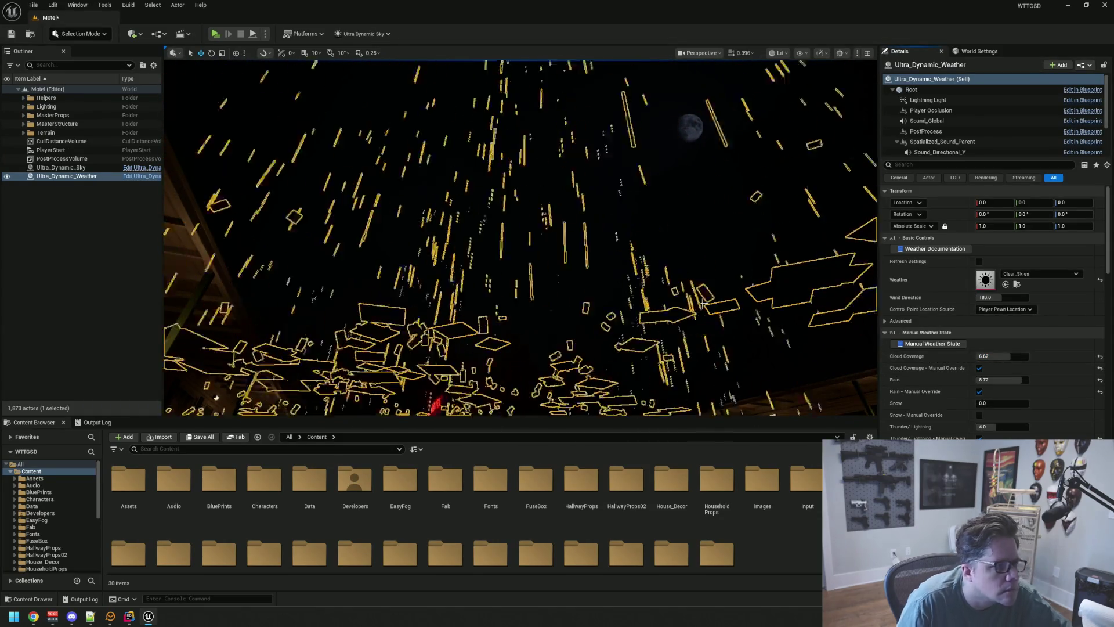
pyautogui.click(497, 273)
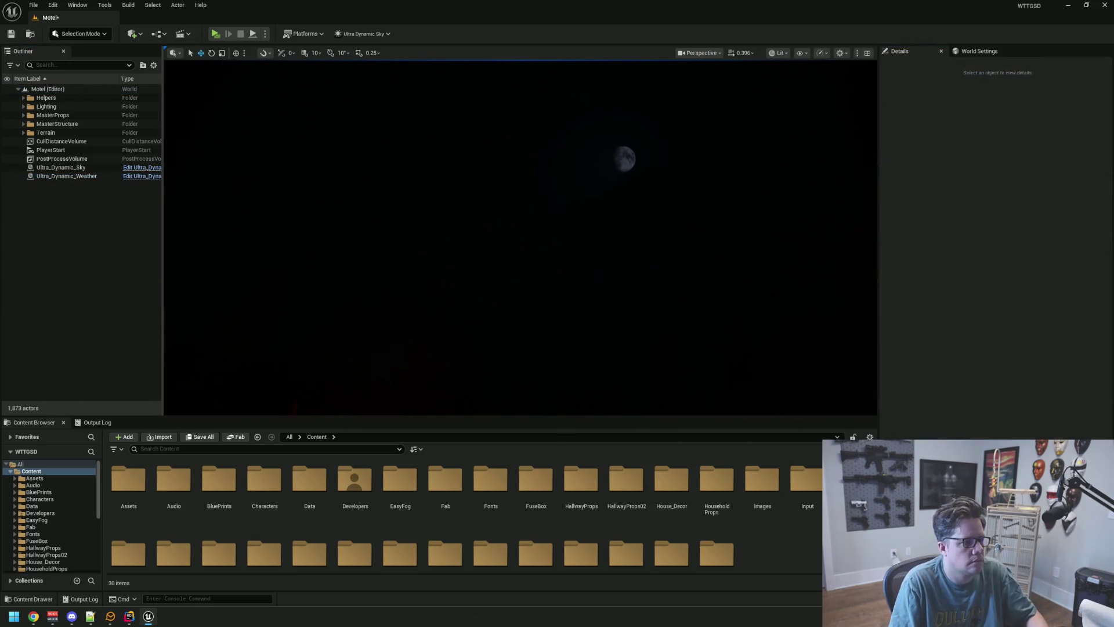
# Step: Fly through the office and down the courtyard, then save the Motel level (Ctrl+S)
pyautogui.press('w')
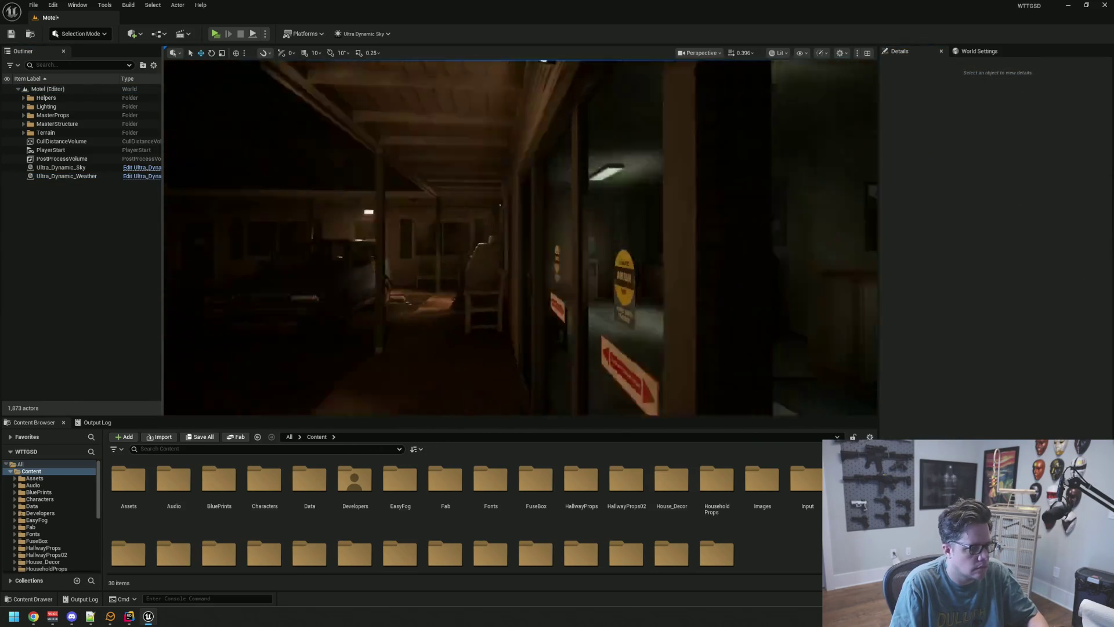
pyautogui.press('s')
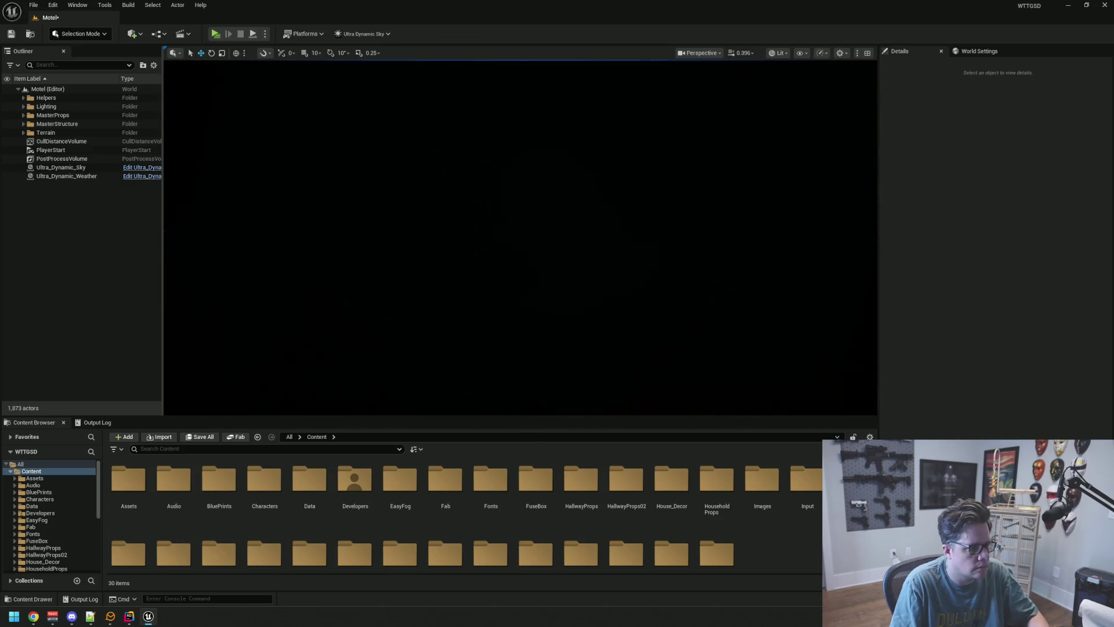
pyautogui.press('w')
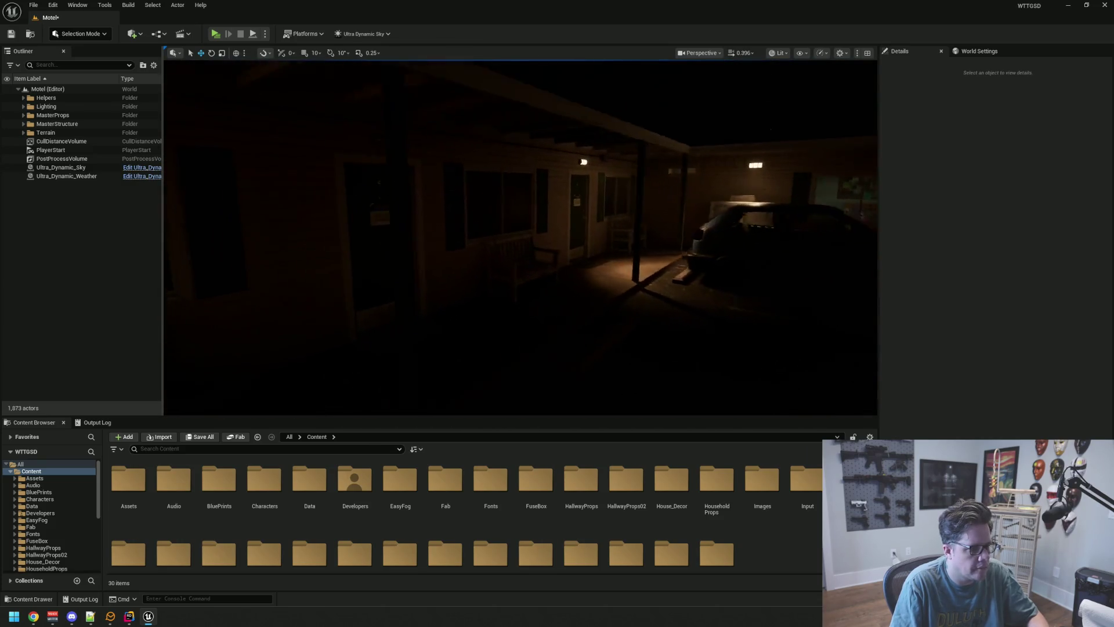
pyautogui.press('w')
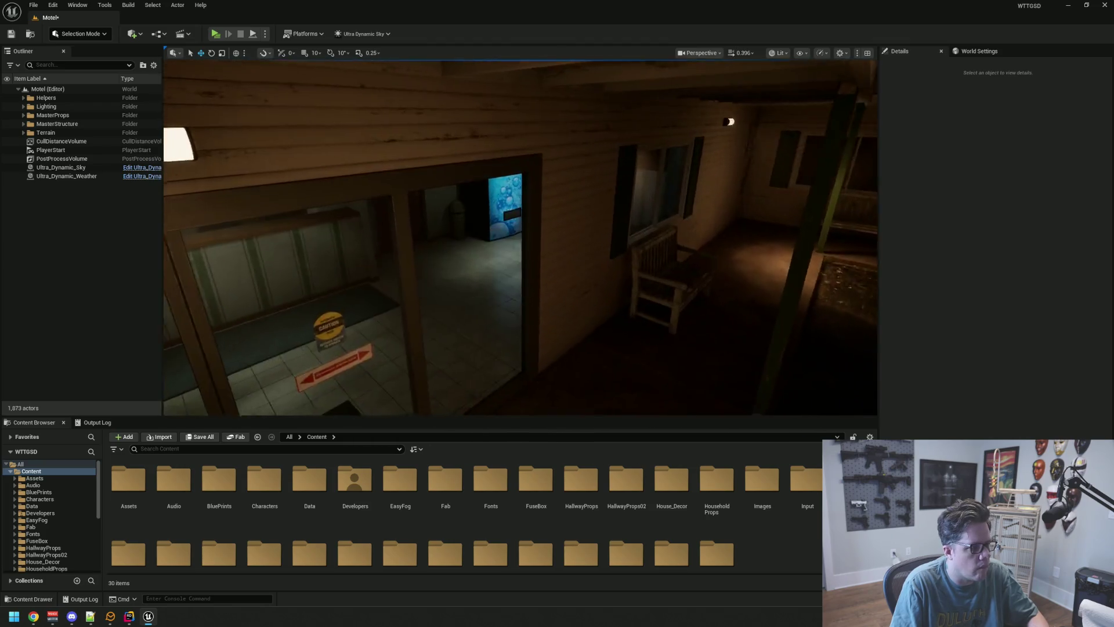
pyautogui.press('s')
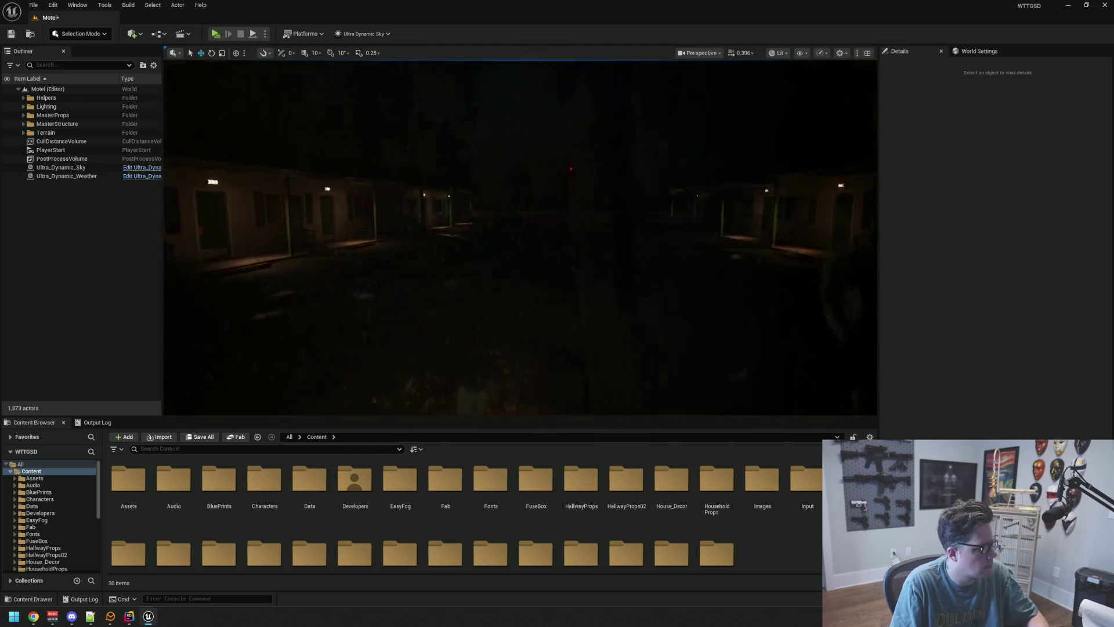
pyautogui.press('w')
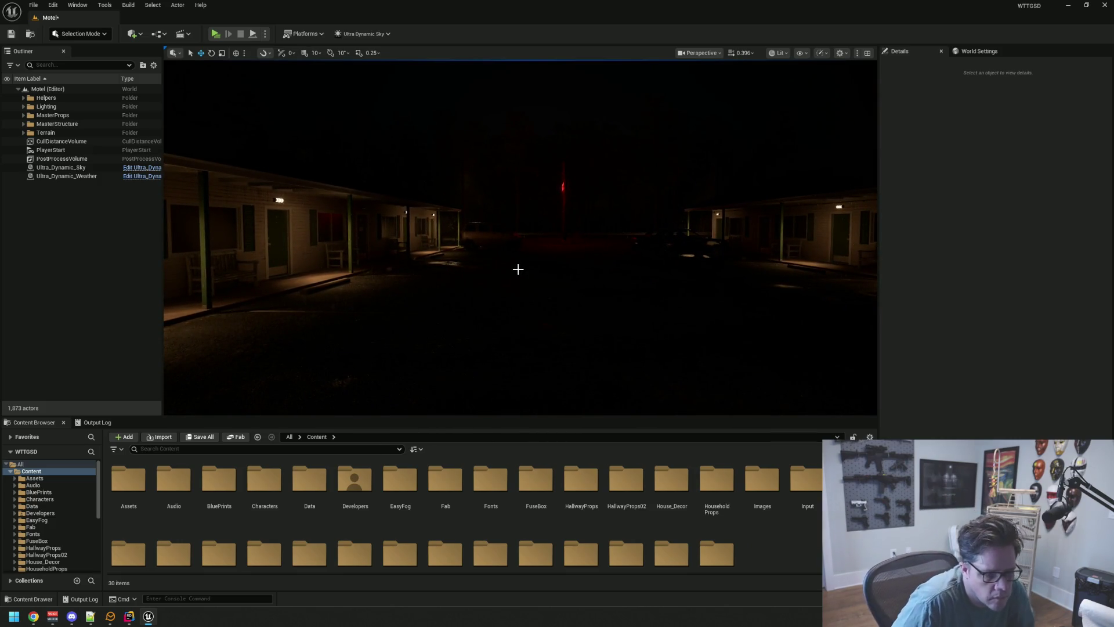
pyautogui.hotkey('ctrl', 's')
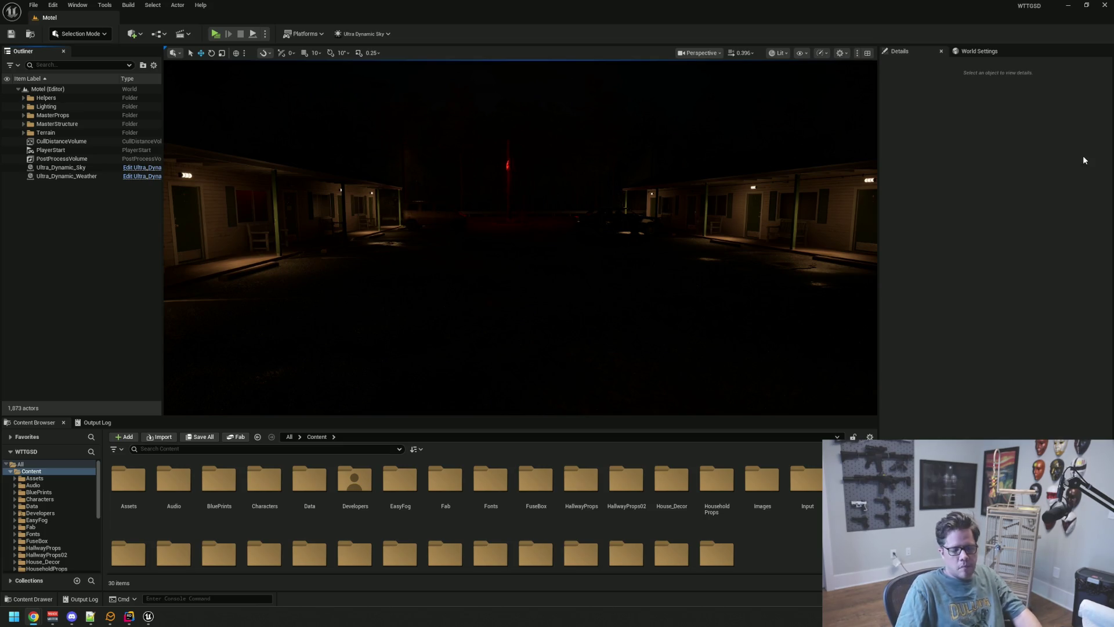
# Step: Fly from the moon down to the lit porch, the vending room and along the walkway to check lighting
pyautogui.moveTo(667, 191); pyautogui.dragTo(609, 131)
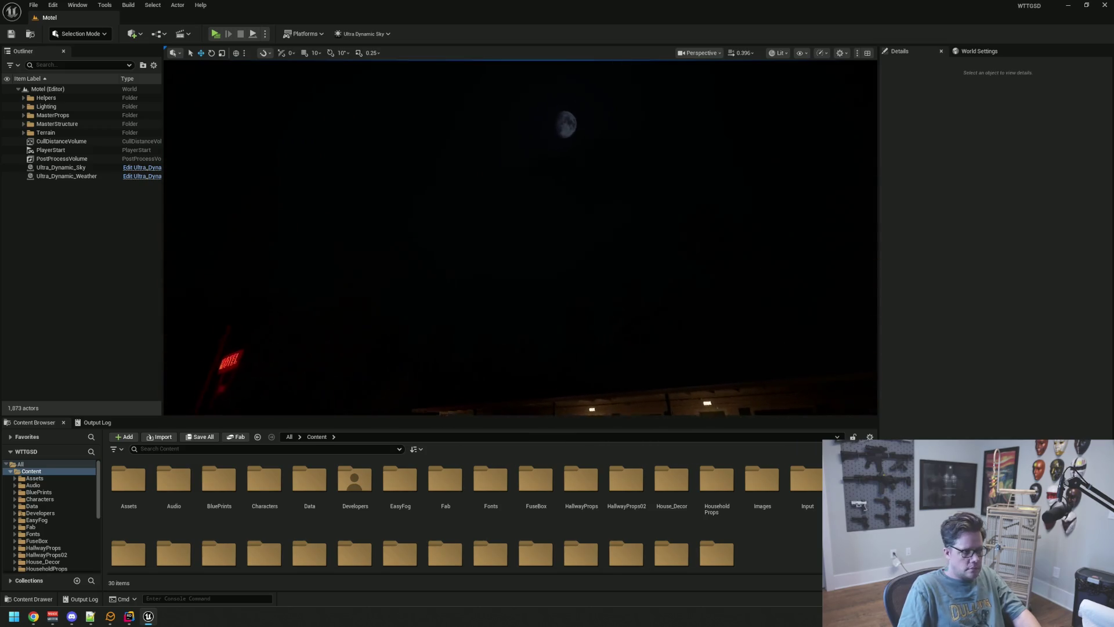
pyautogui.moveTo(610, 130)
pyautogui.mouseDown()
pyautogui.moveTo(557, 87)
pyautogui.moveTo(233, 168)
pyautogui.mouseUp()
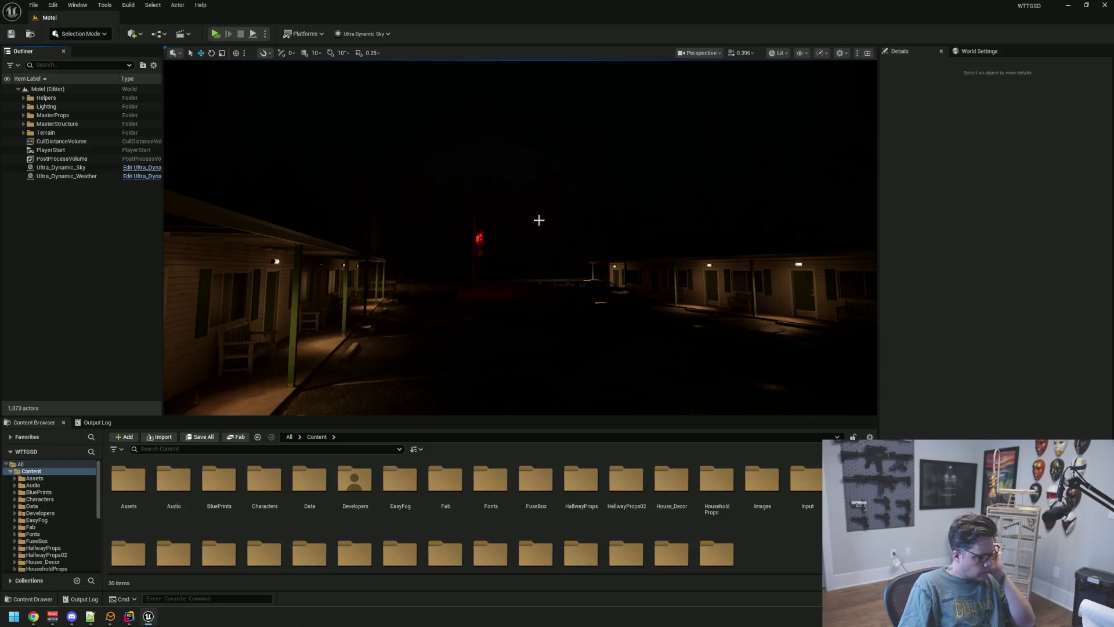
pyautogui.moveTo(537, 218); pyautogui.dragTo(542, 238)
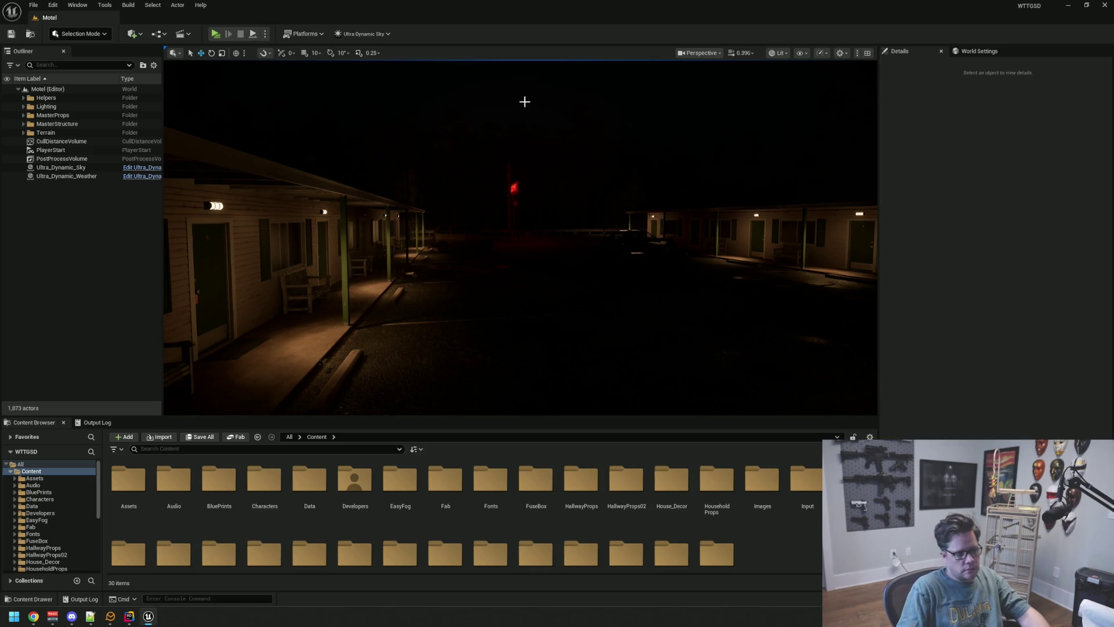
pyautogui.press('w')
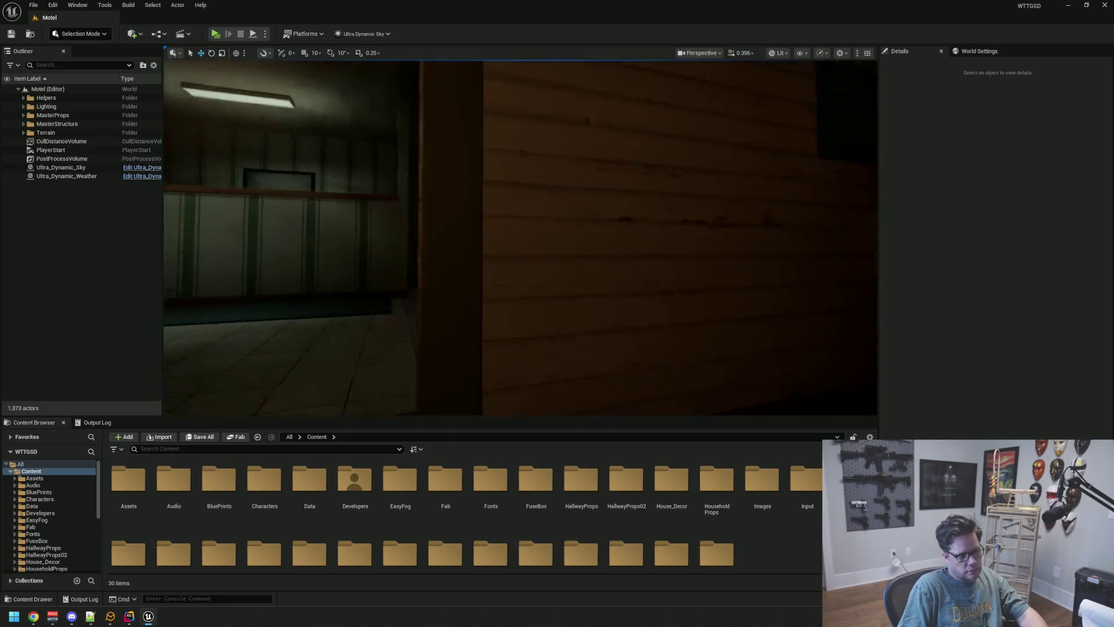
pyautogui.press('w')
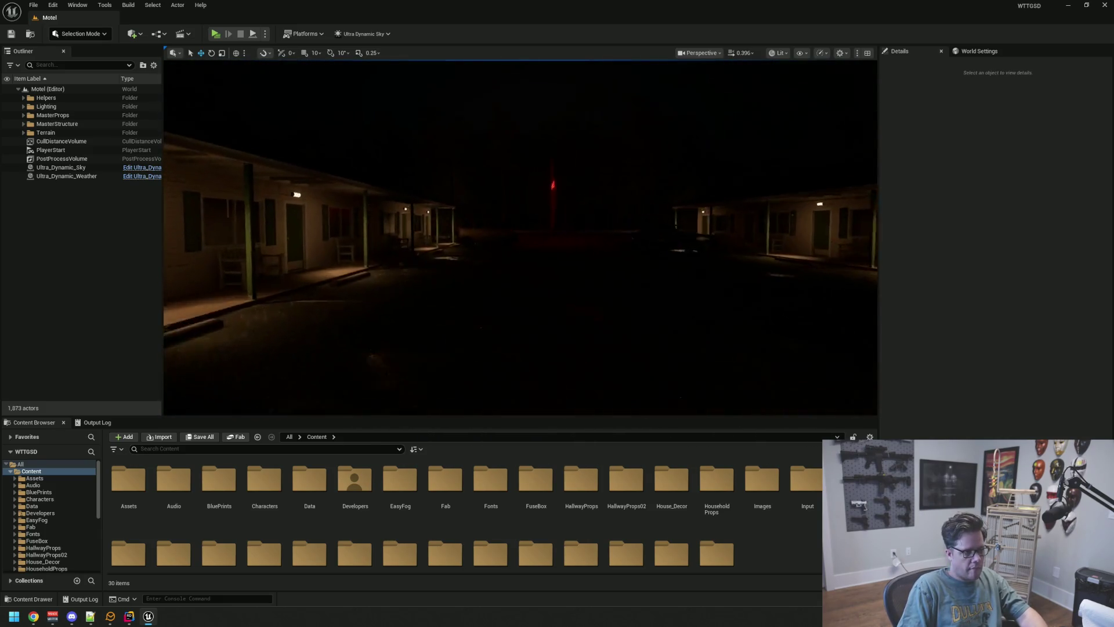
pyautogui.press('w')
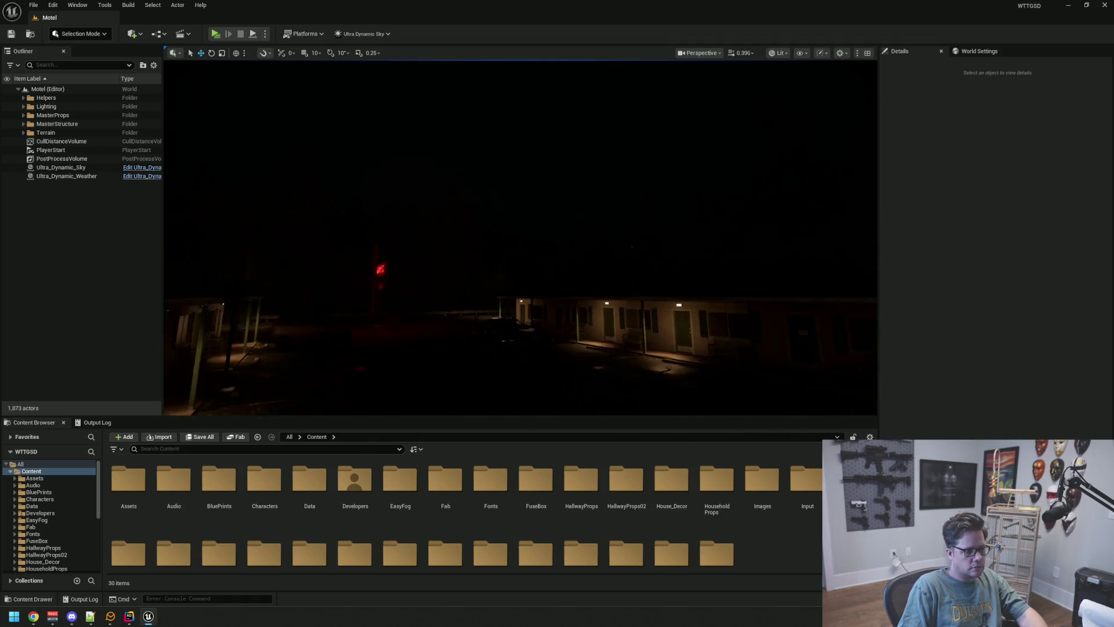
pyautogui.press('w')
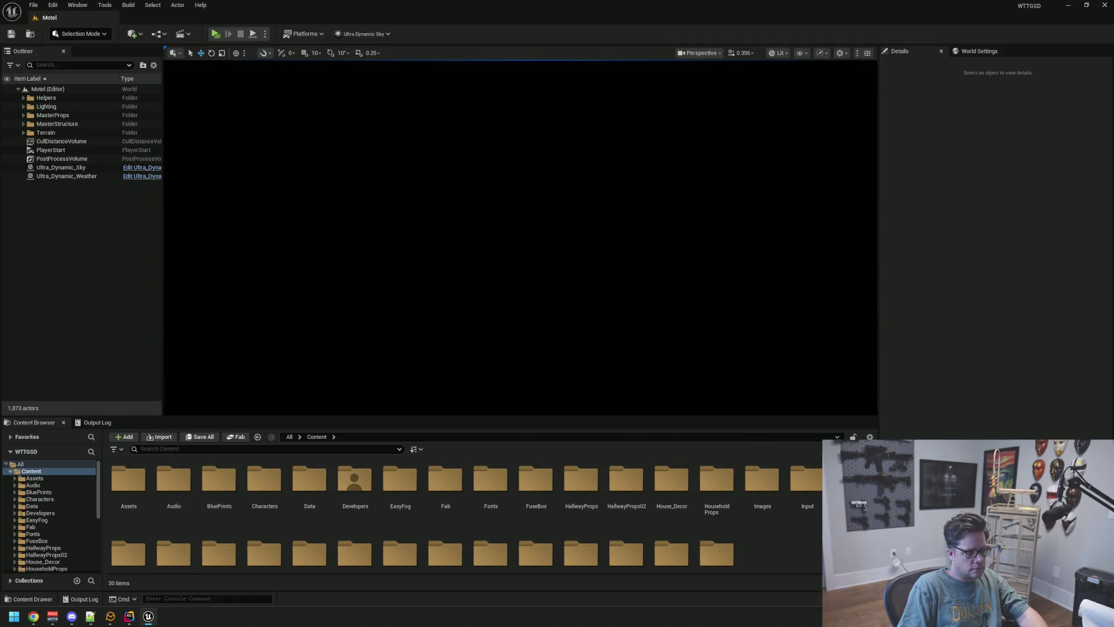
pyautogui.press('w')
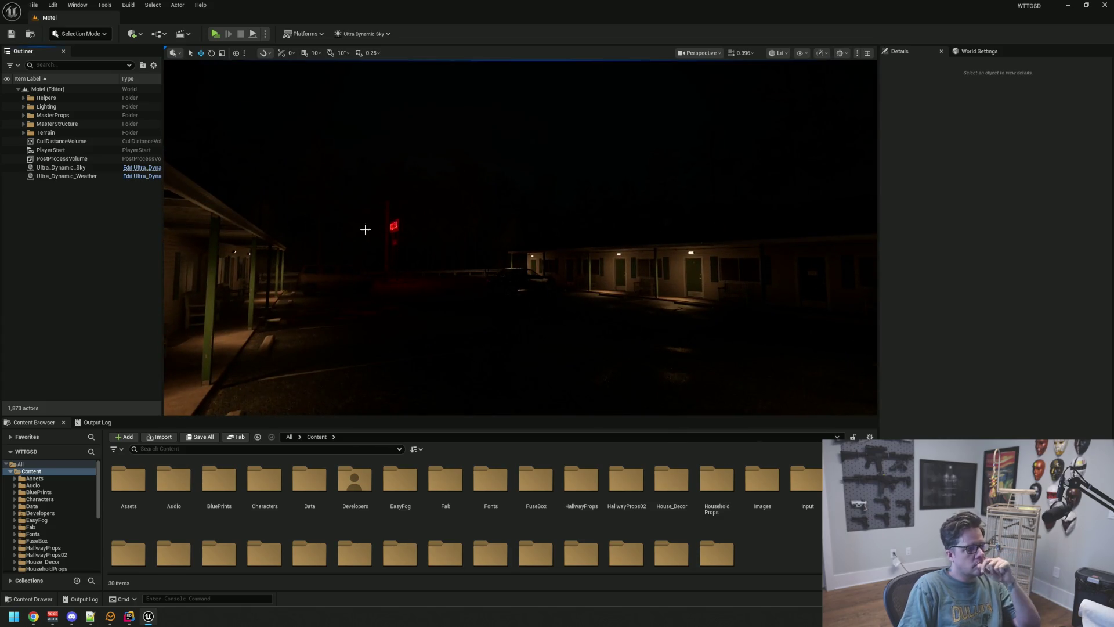
# Step: Focus Ultra_Dynamic_Sky and browse its Sky Light and light shaft settings while viewing the moonlit motel
pyautogui.doubleClick(61, 167)
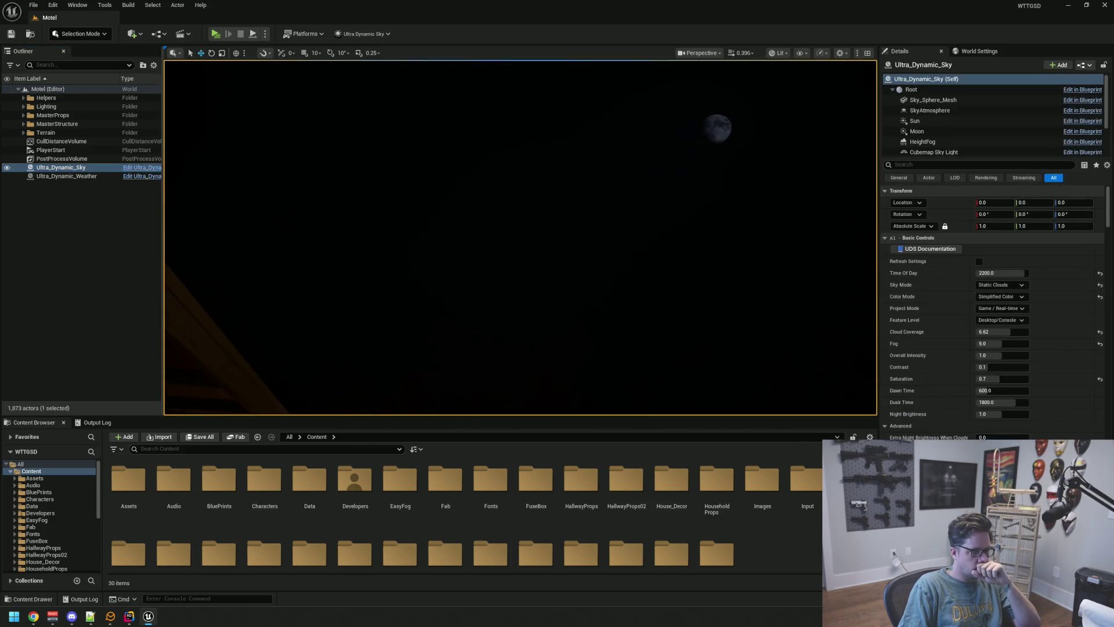
pyautogui.moveTo(785, 323); pyautogui.dragTo(827, 329)
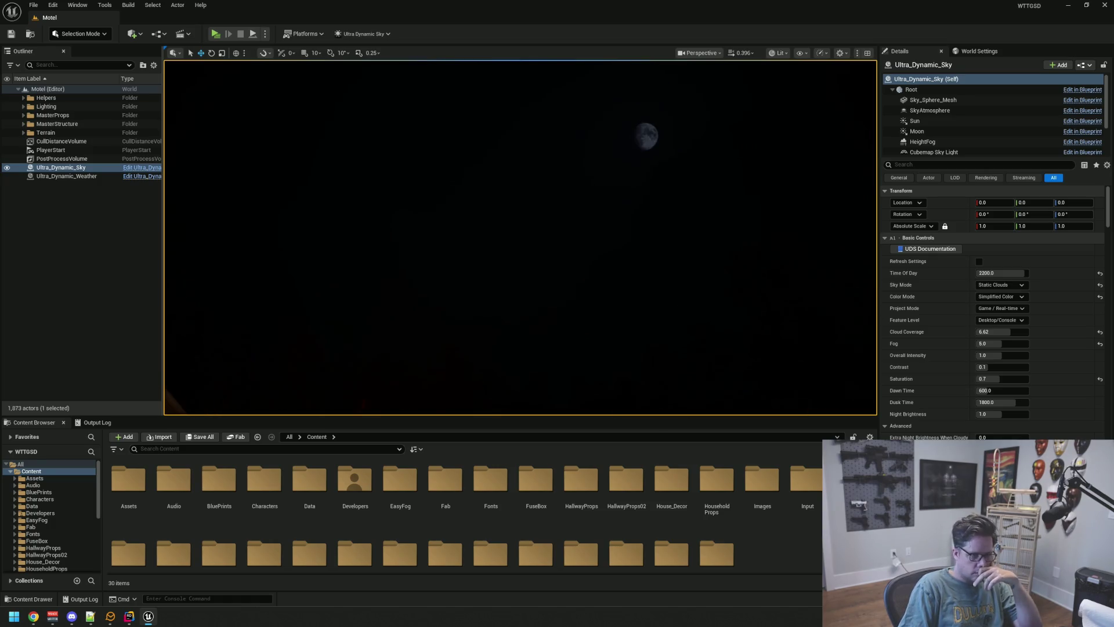
pyautogui.scroll(-3, 927, 365)
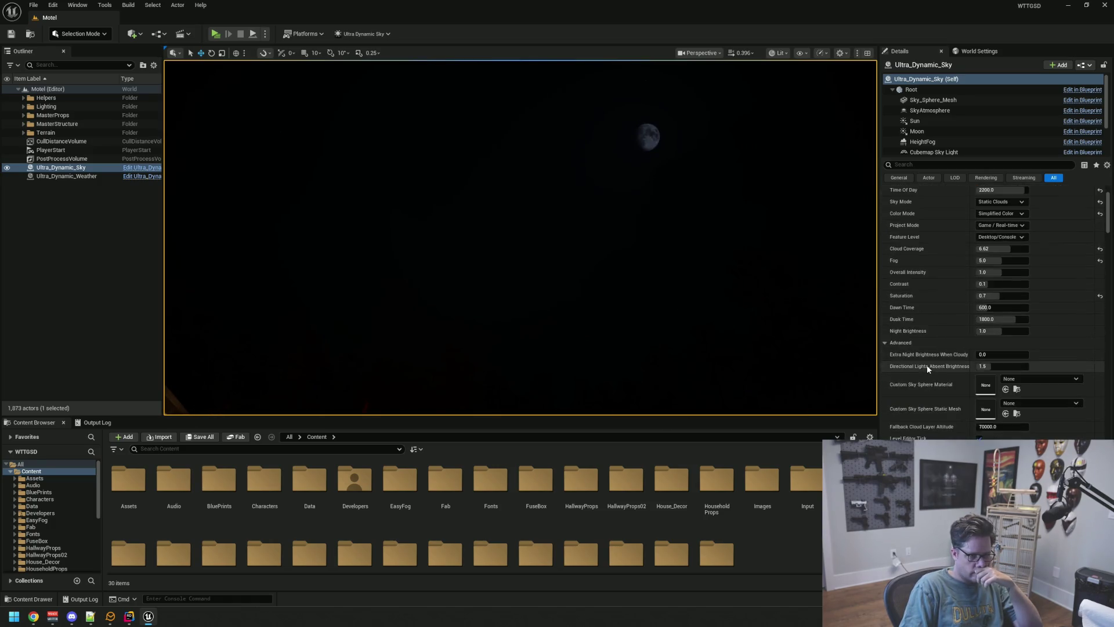
pyautogui.scroll(-2, 925, 365)
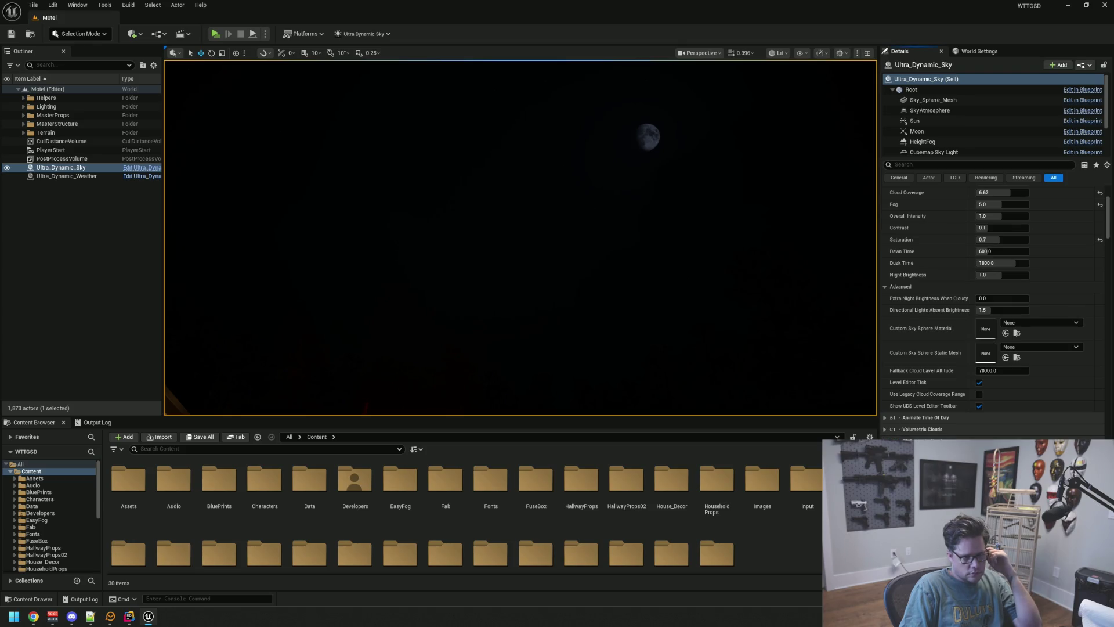
pyautogui.scroll(-2, 927, 366)
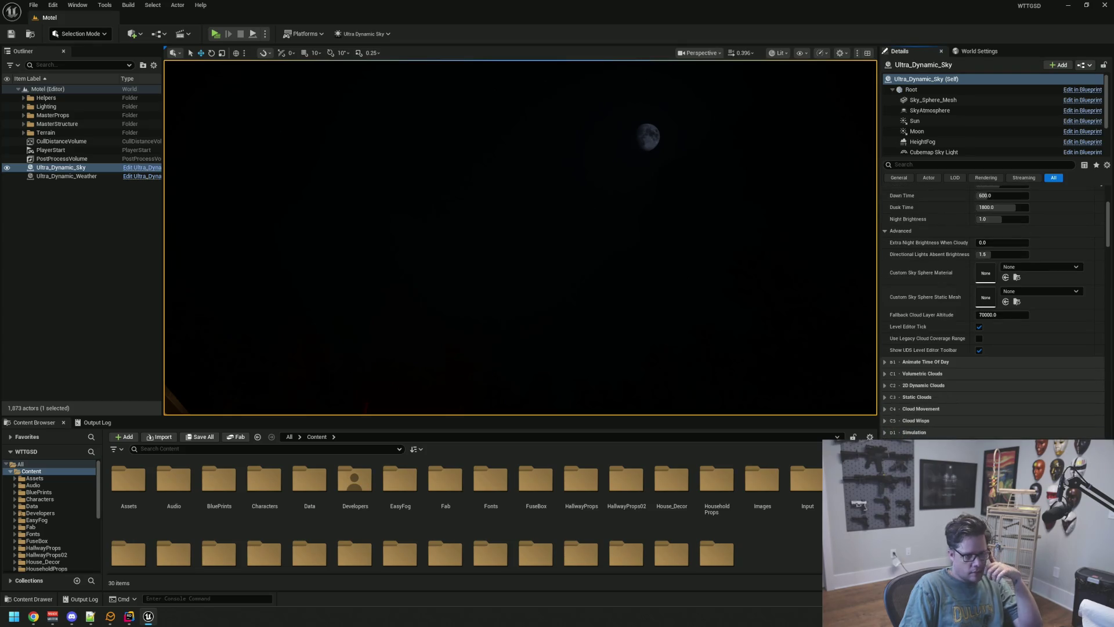
pyautogui.scroll(-2, 927, 365)
pyautogui.click(892, 426)
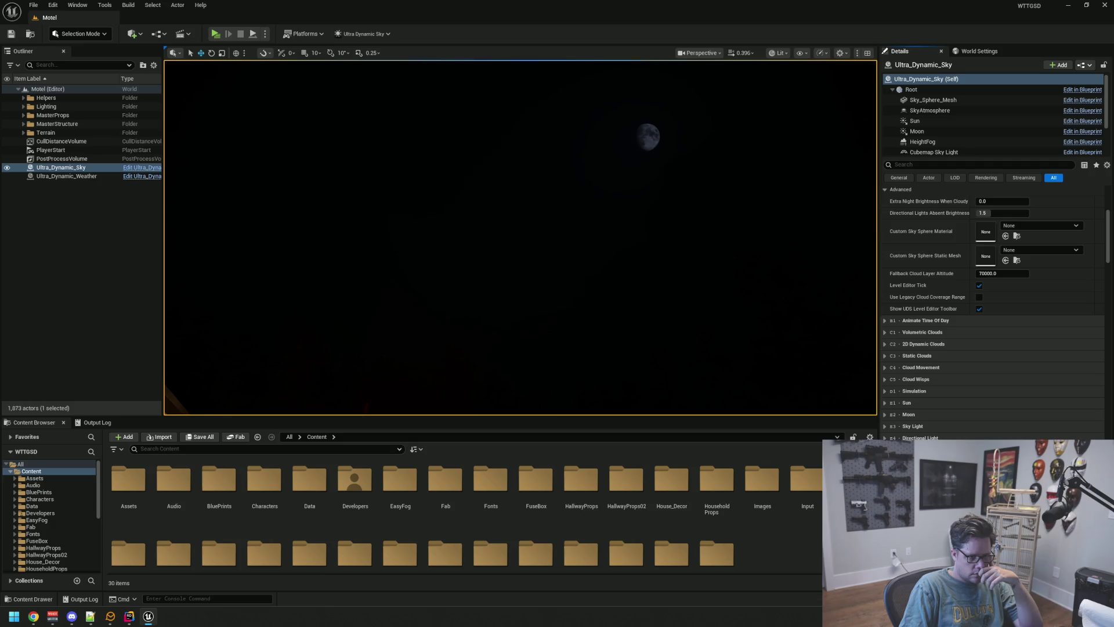
pyautogui.scroll(-2, 993, 305)
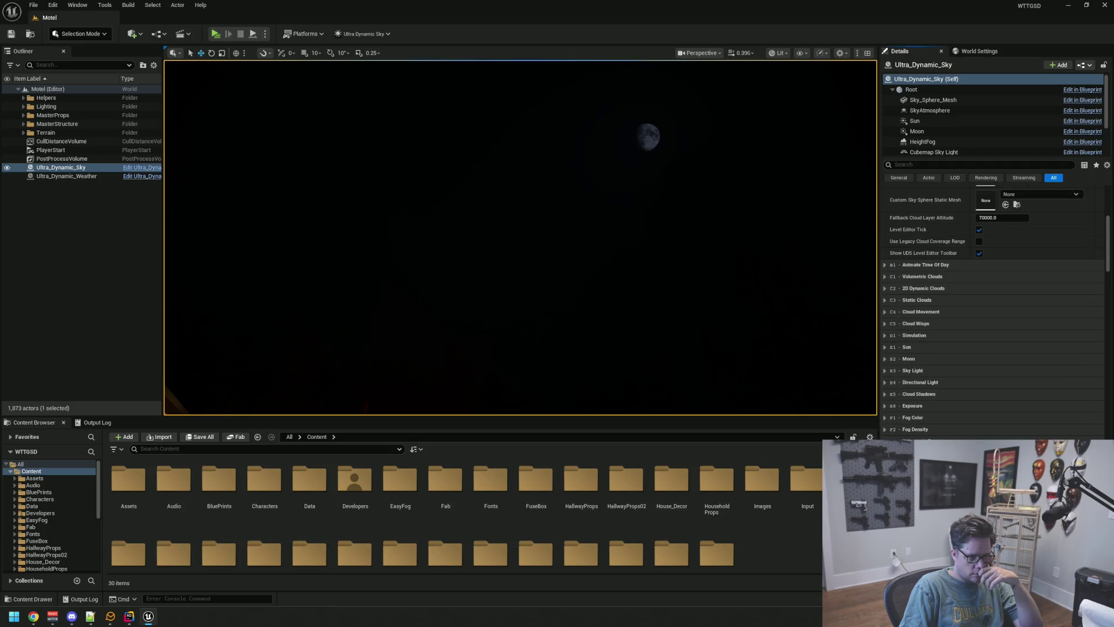
pyautogui.scroll(-1, 992, 313)
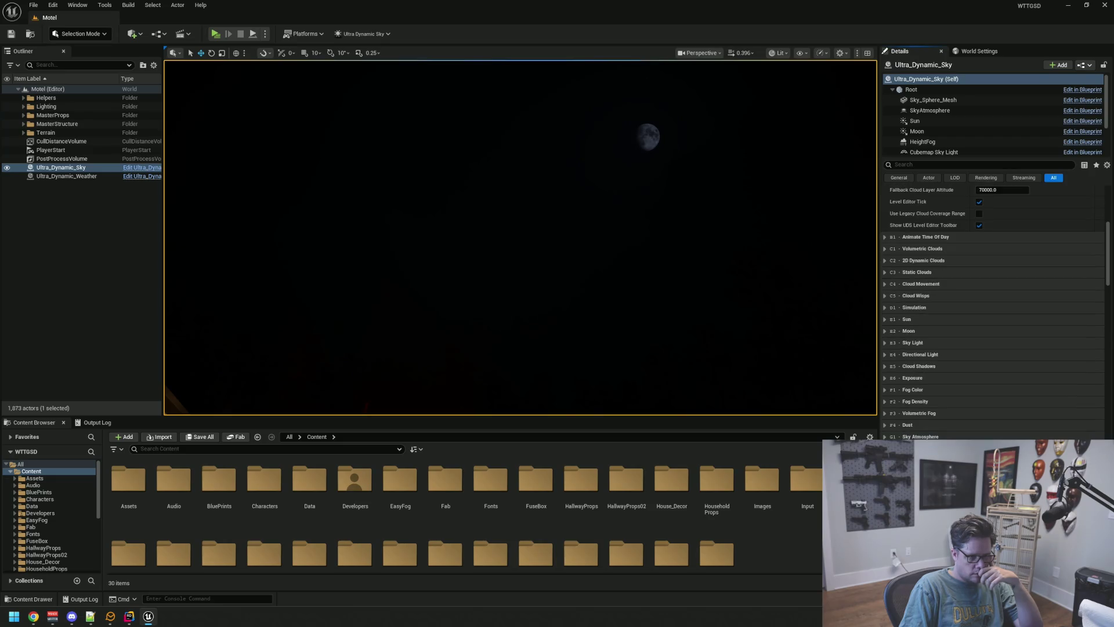
pyautogui.scroll(-4, 992, 313)
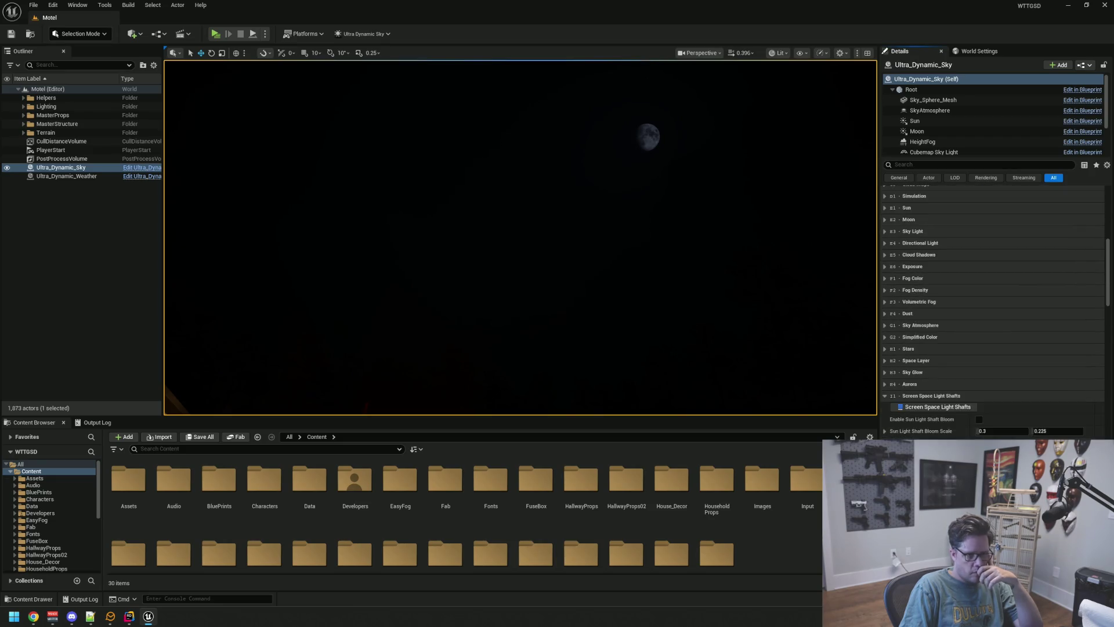
pyautogui.click(886, 396)
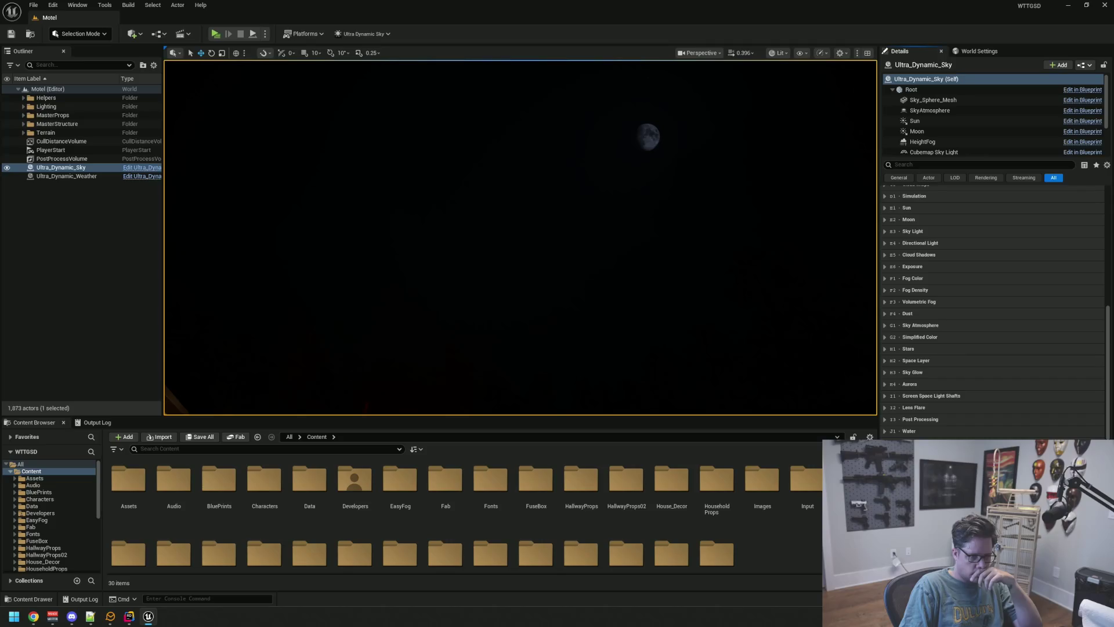
pyautogui.scroll(-1, 992, 313)
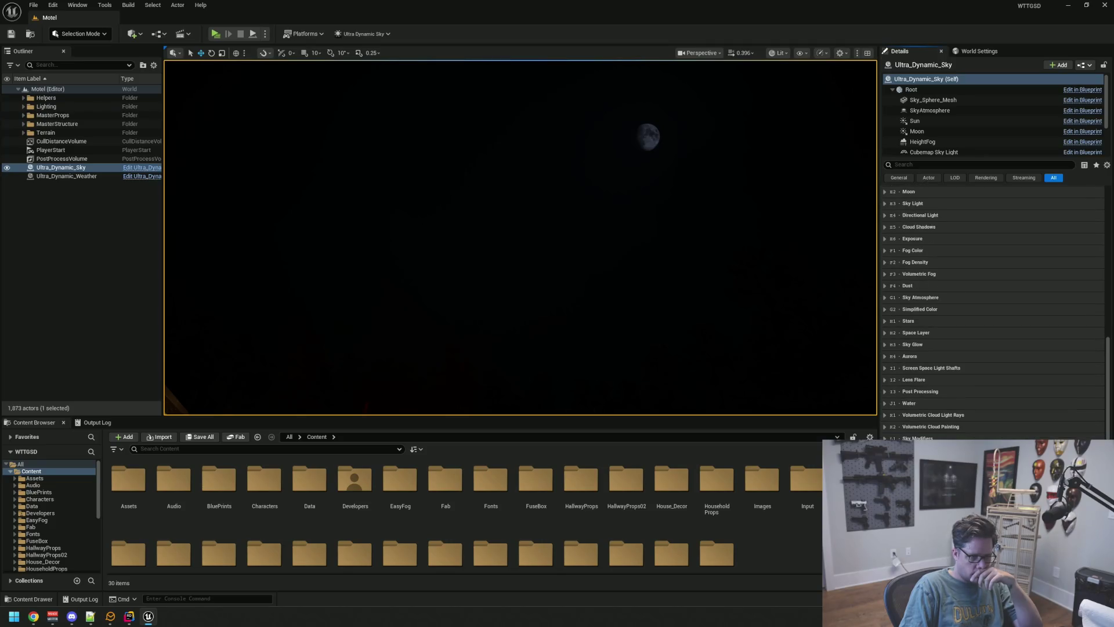
pyautogui.scroll(1, 992, 314)
pyautogui.scroll(1, 993, 314)
pyautogui.scroll(3, 992, 314)
pyautogui.scroll(3, 992, 314)
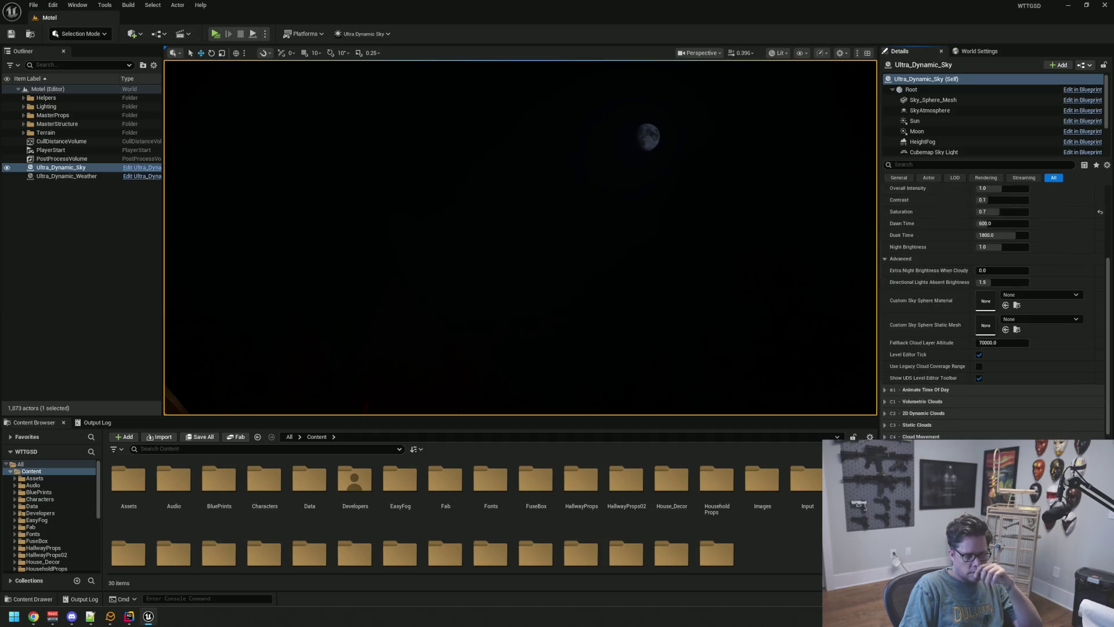
pyautogui.scroll(4, 992, 314)
pyautogui.moveTo(723, 337); pyautogui.dragTo(724, 383)
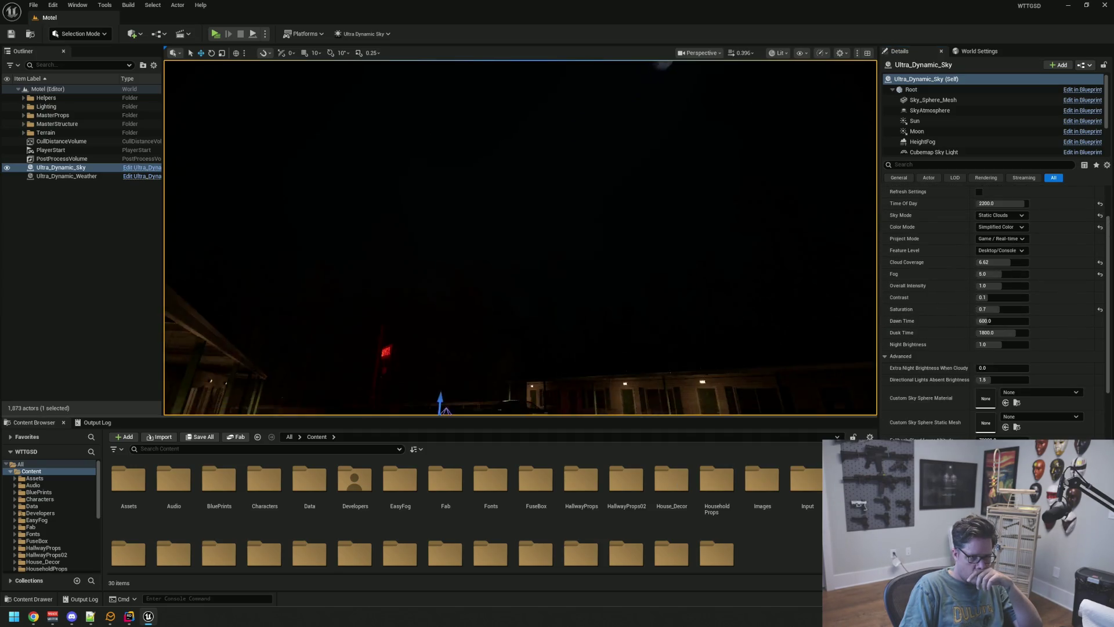
pyautogui.moveTo(723, 337); pyautogui.dragTo(714, 344)
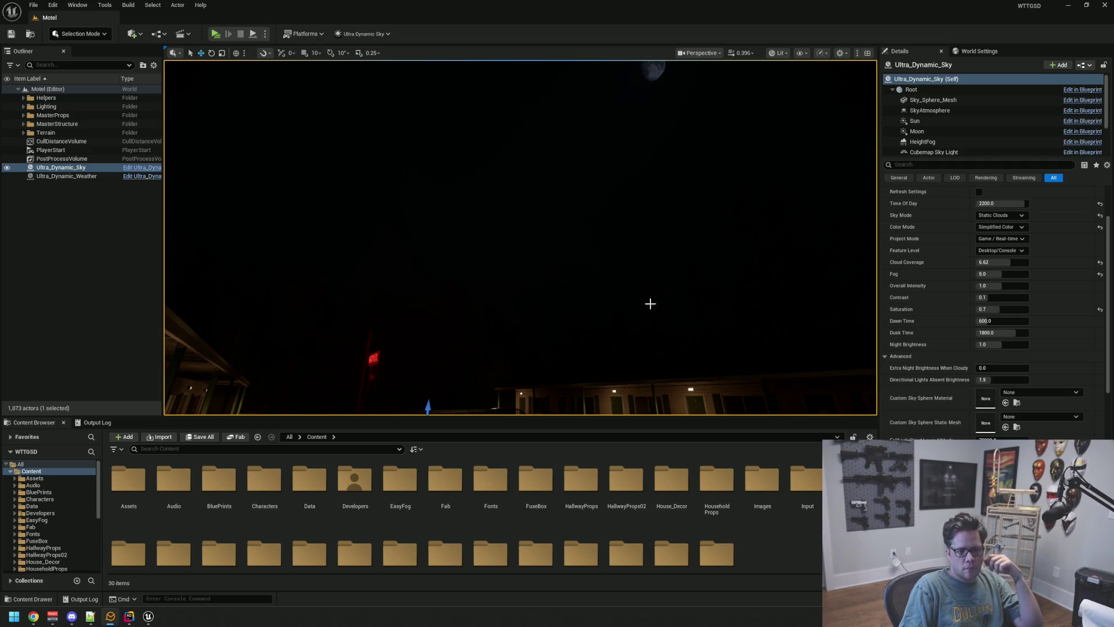
pyautogui.moveTo(681, 285); pyautogui.dragTo(680, 285)
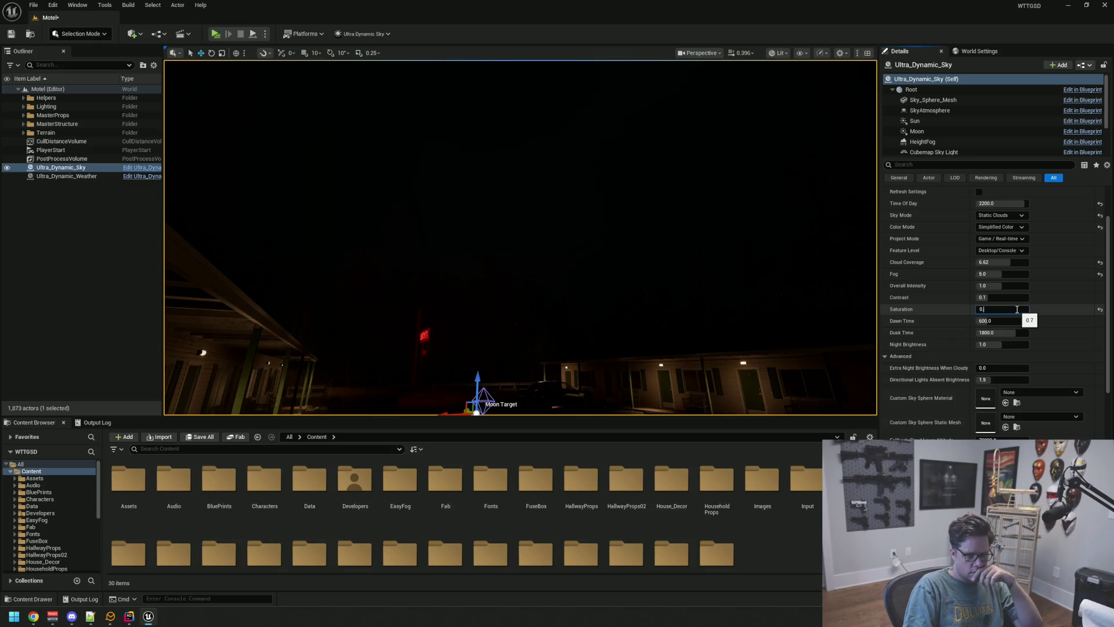
# Step: Set sky Saturation to 0.7 and Night Brightness to about 1.9, then select the weather actor
pyautogui.moveTo(808, 229); pyautogui.dragTo(808, 209)
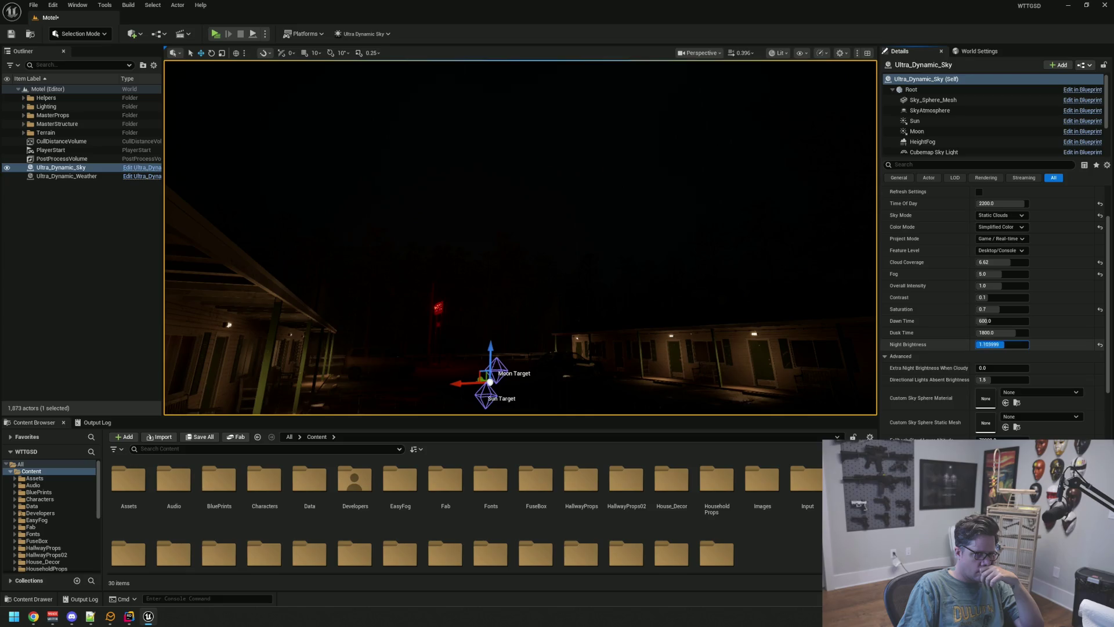
pyautogui.moveTo(1001, 343); pyautogui.dragTo(1010, 343)
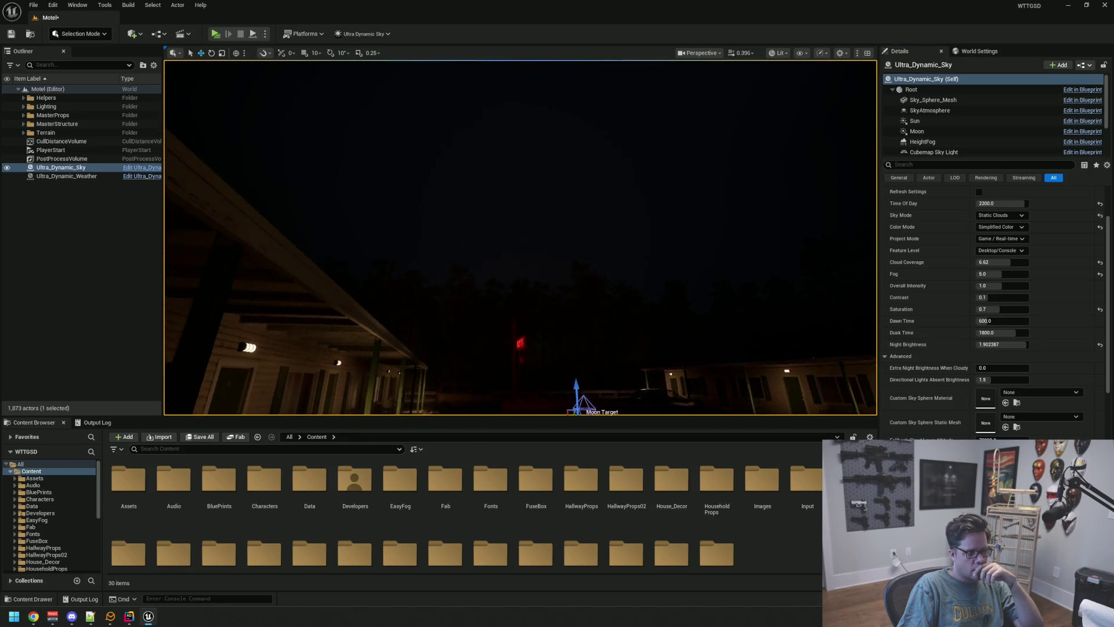
pyautogui.moveTo(635, 297); pyautogui.dragTo(634, 261)
pyautogui.click(107, 178)
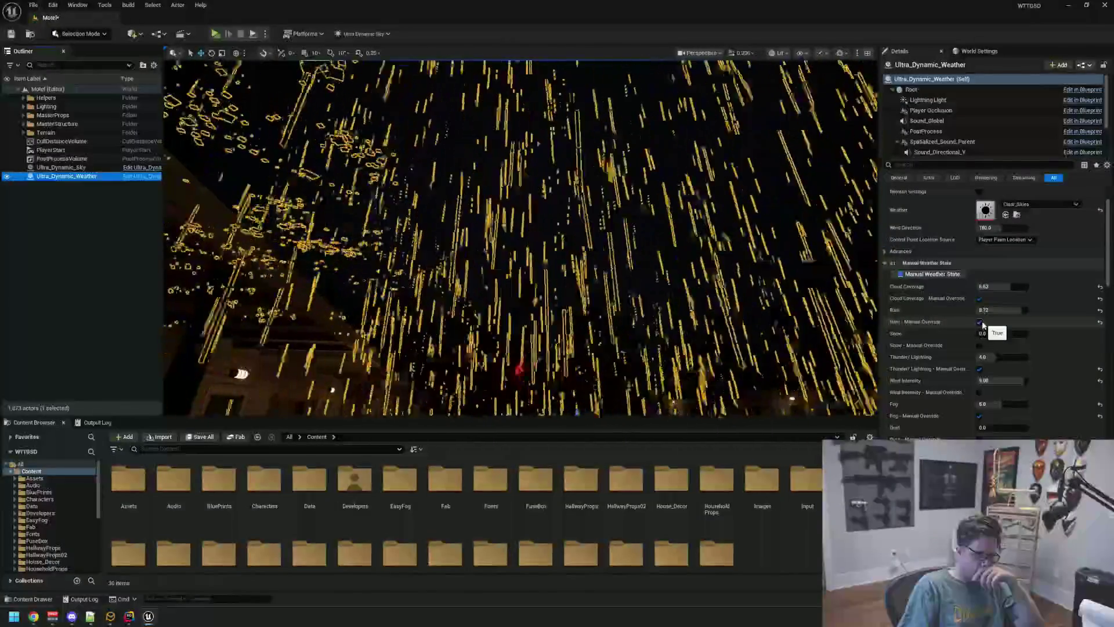
# Step: Switch the rain off, then enable the Cloud Coverage and Rain manual overrides to bring it back
pyautogui.click(980, 322)
pyautogui.moveTo(522, 261); pyautogui.dragTo(523, 175)
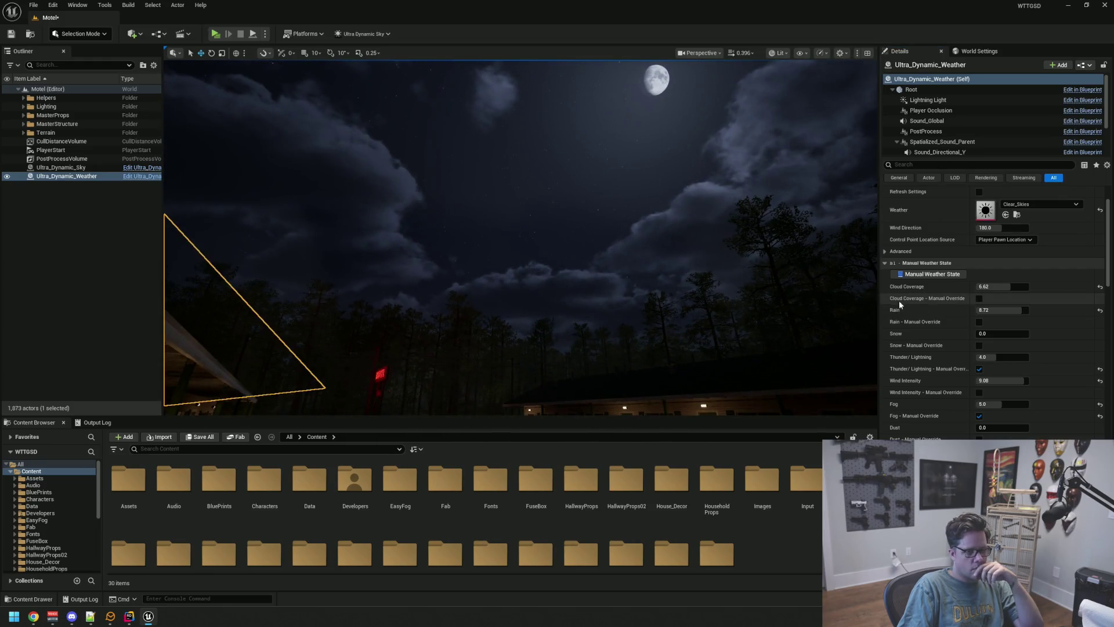
pyautogui.click(979, 298)
pyautogui.click(979, 322)
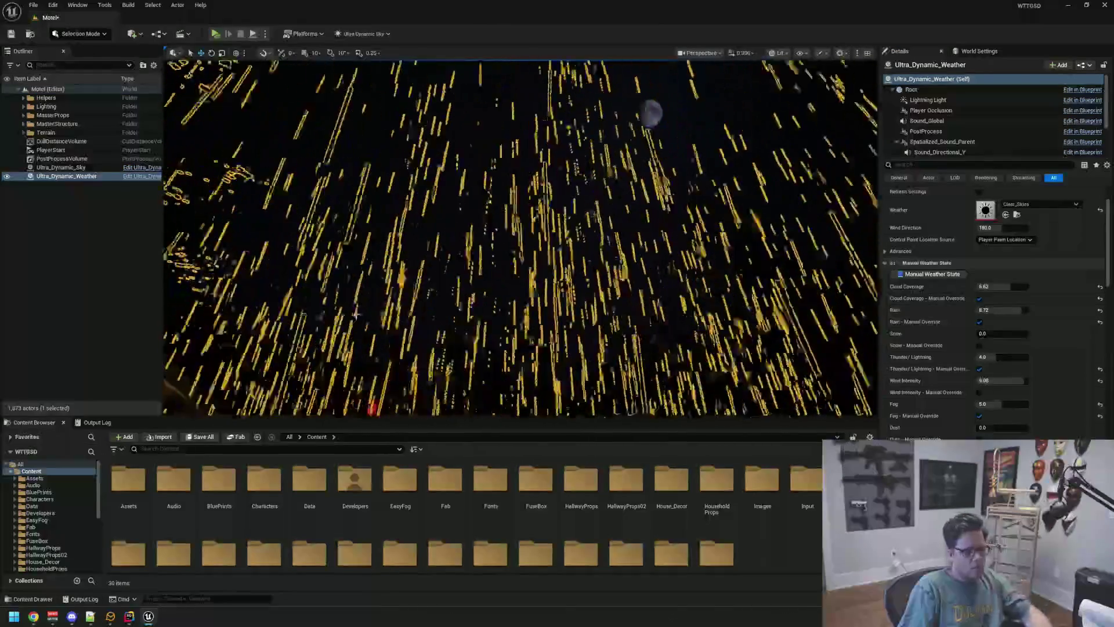
pyautogui.click(51, 318)
pyautogui.moveTo(397, 294); pyautogui.dragTo(397, 348)
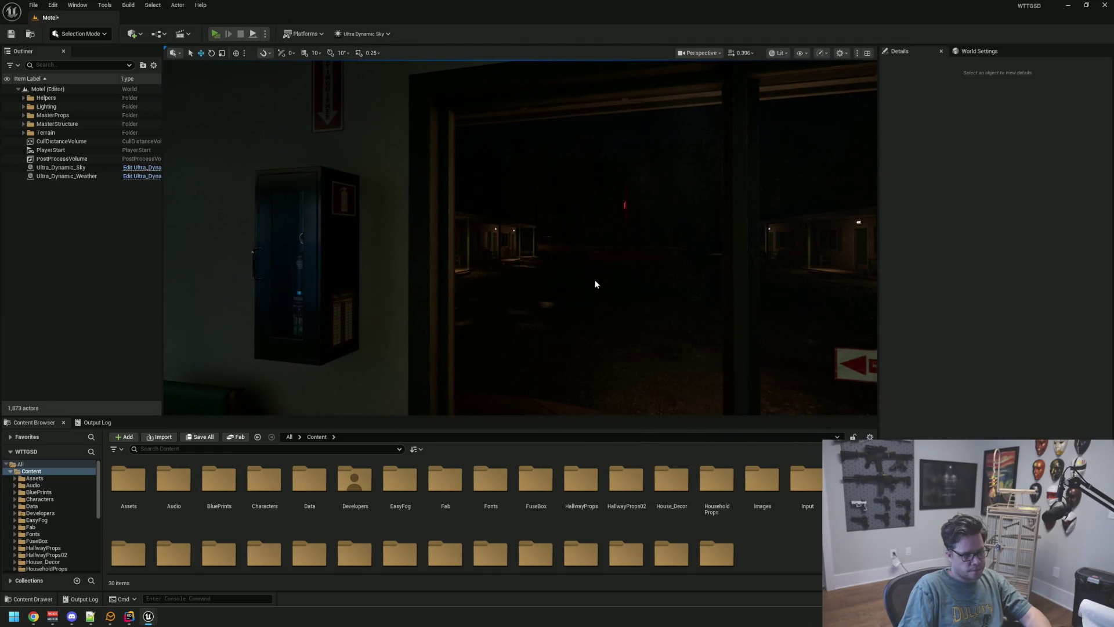
pyautogui.hotkey('alt', 'p')
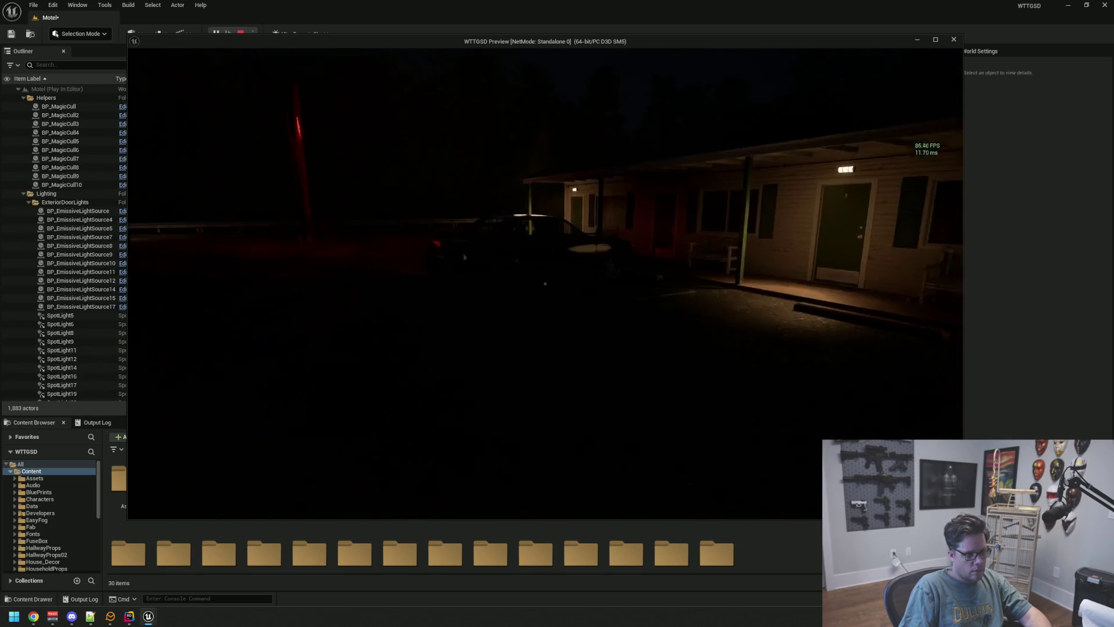
pyautogui.press('w')
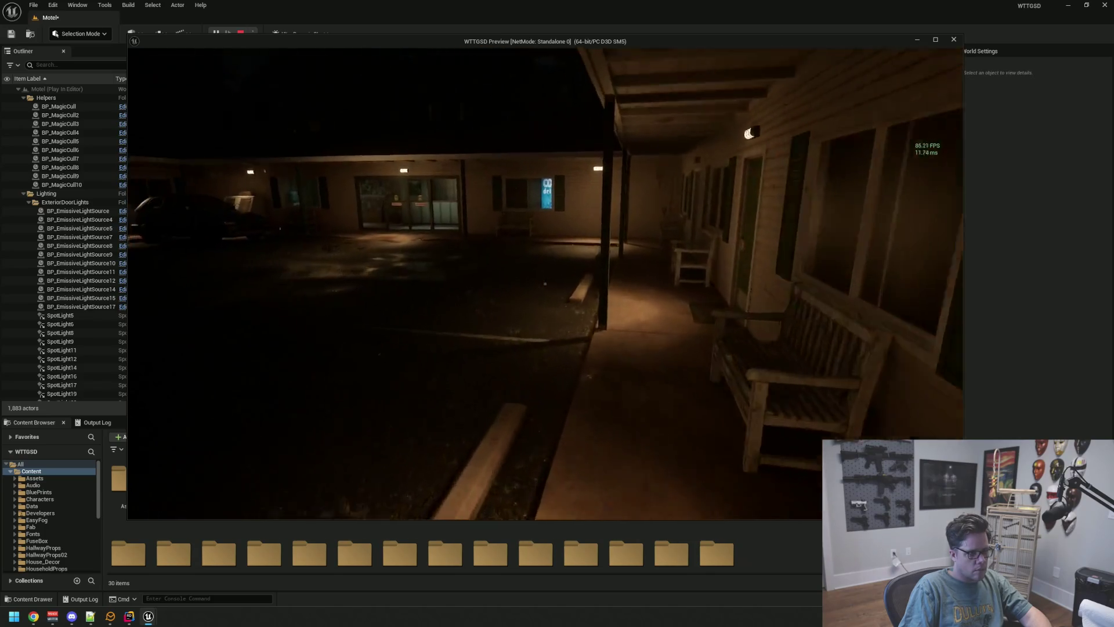
pyautogui.press('w')
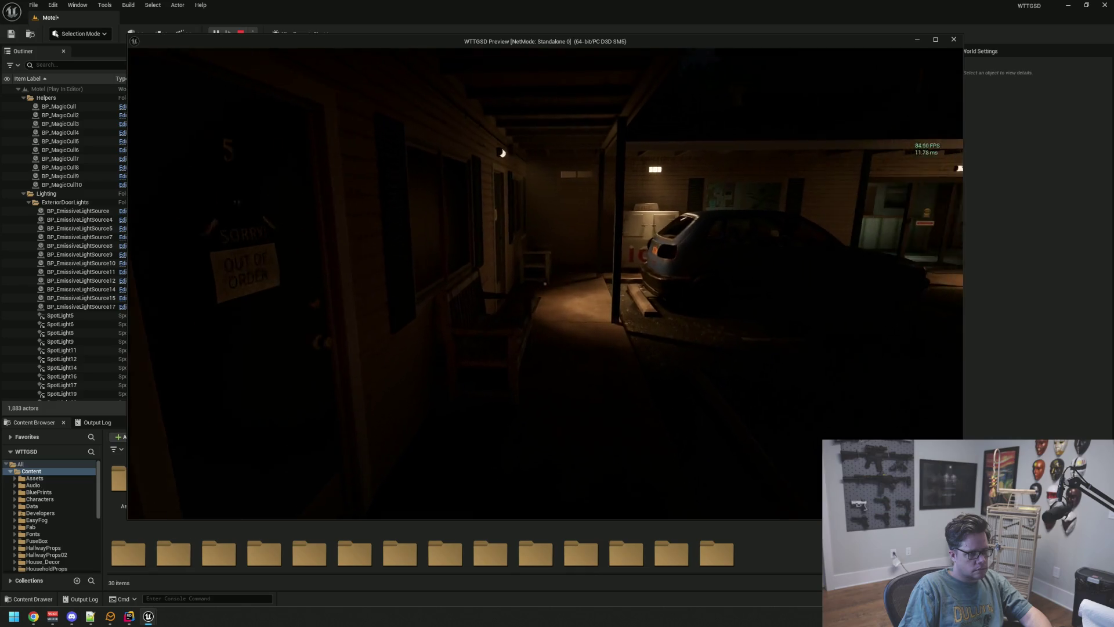
pyautogui.press('w')
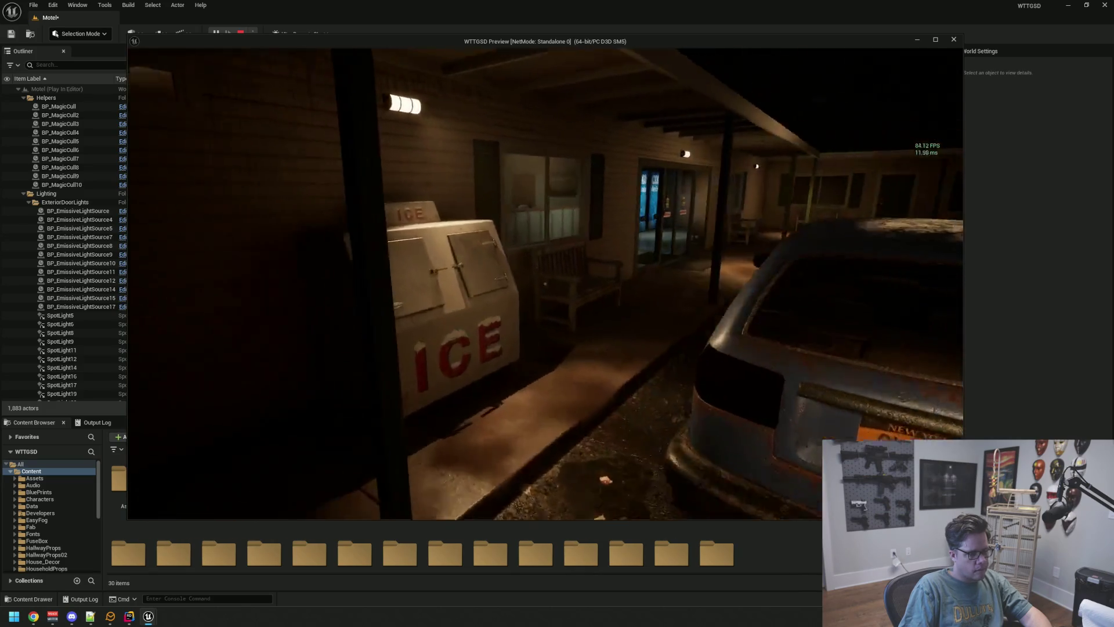
pyautogui.press('Escape')
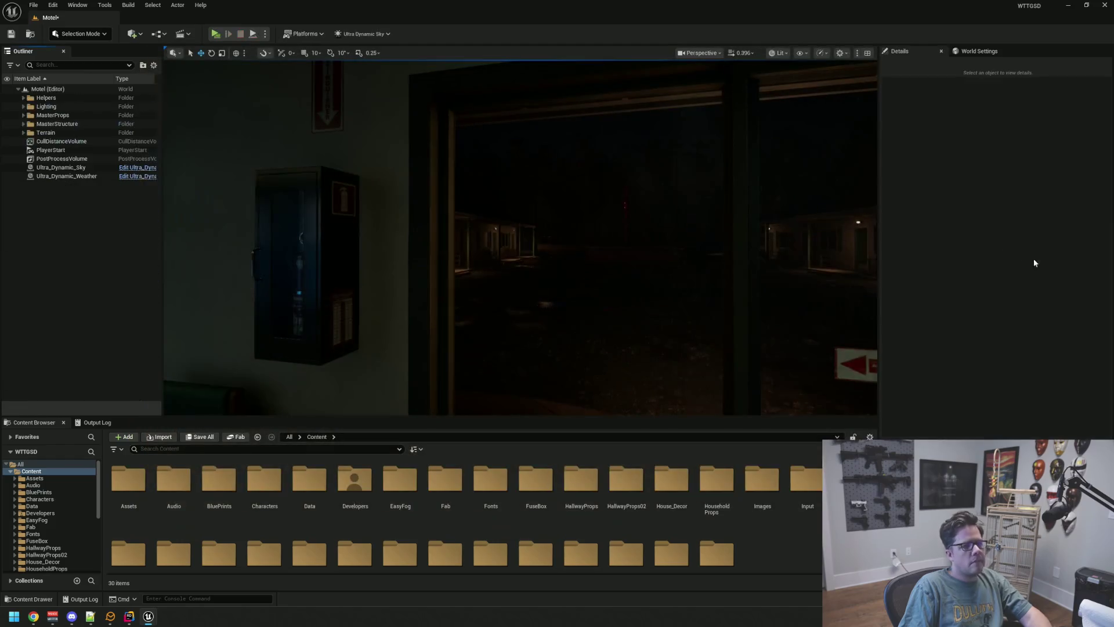
# Step: Undo a Rain amount change and turn off the Rain manual override on Ultra_Dynamic_Weather
pyautogui.click(78, 176)
pyautogui.moveTo(988, 380); pyautogui.dragTo(981, 373)
pyautogui.hotkey('ctrl', 'z')
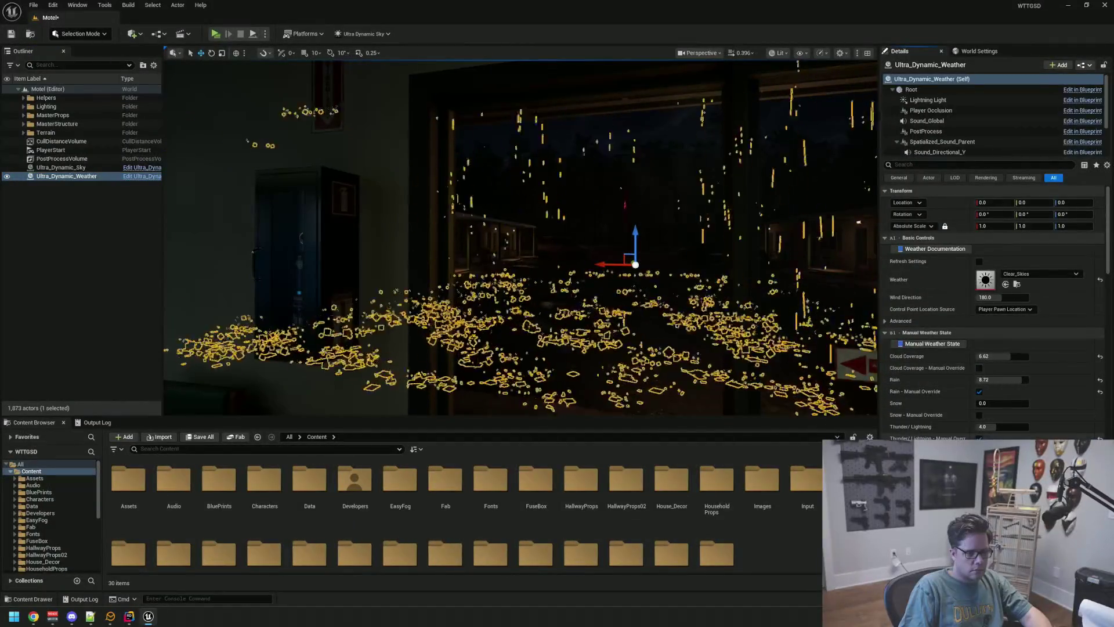
pyautogui.click(981, 392)
pyautogui.click(980, 391)
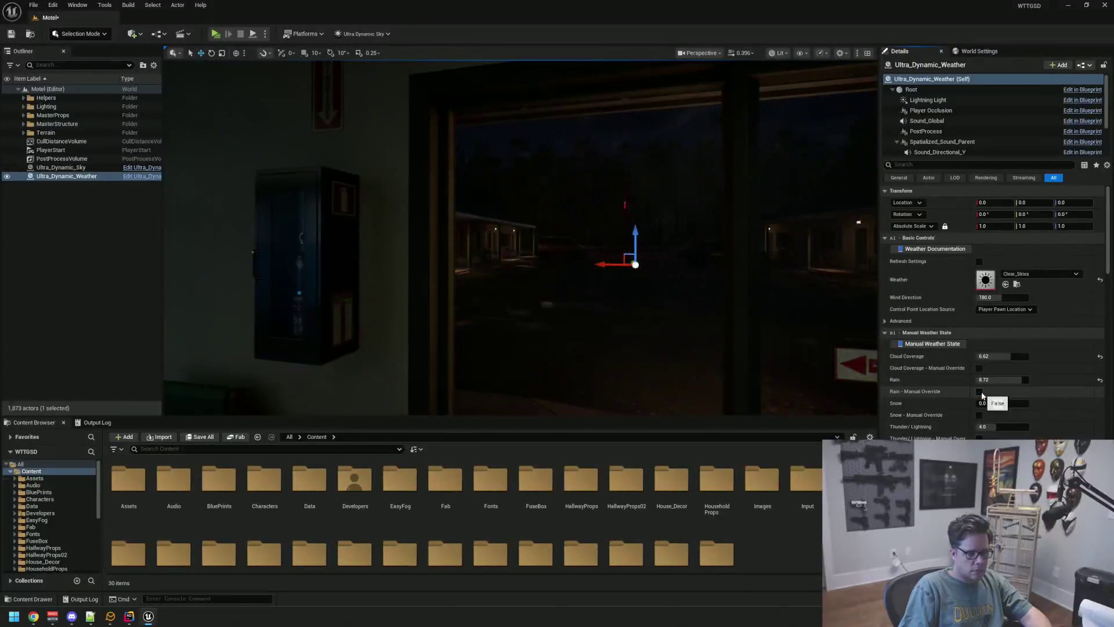
pyautogui.press('Escape')
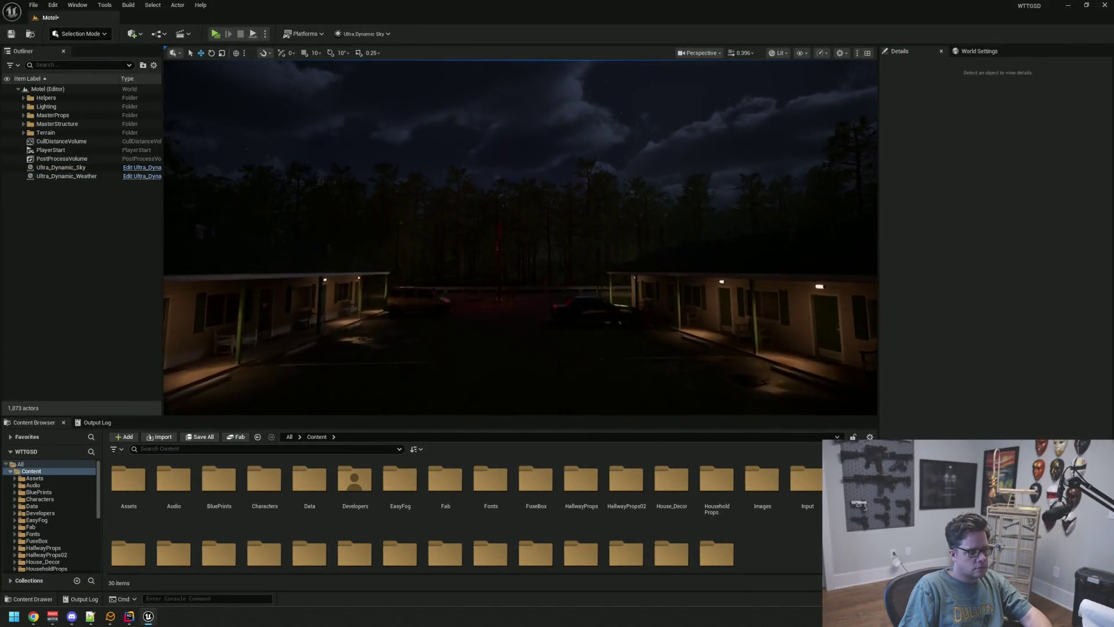
pyautogui.moveTo(655, 258); pyautogui.dragTo(393, 206)
# Step: Tweak the sky's Night Brightness and look over the courtyard with nothing selected
pyautogui.click(88, 168)
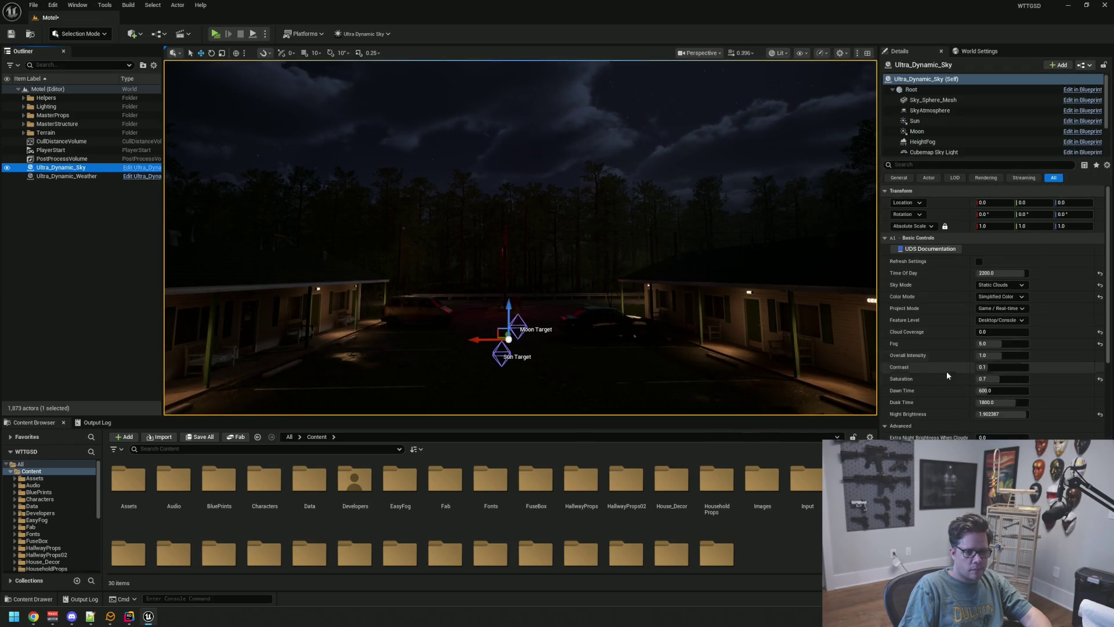
pyautogui.click(994, 414)
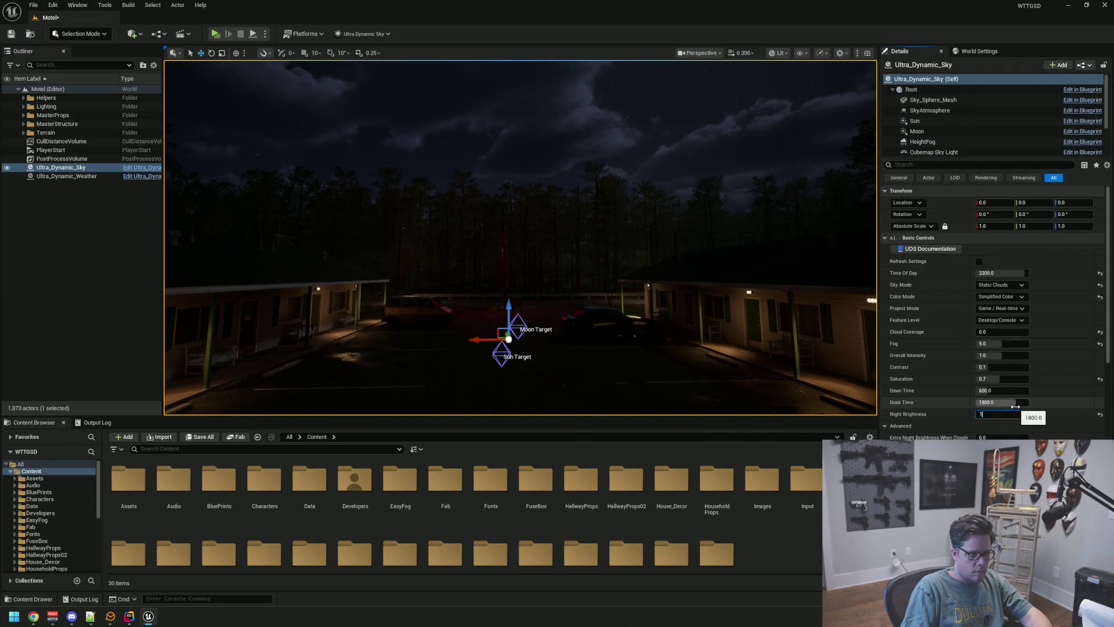
pyautogui.moveTo(609, 261)
pyautogui.mouseDown()
pyautogui.moveTo(654, 287)
pyautogui.moveTo(655, 191)
pyautogui.mouseUp()
pyautogui.click(655, 278)
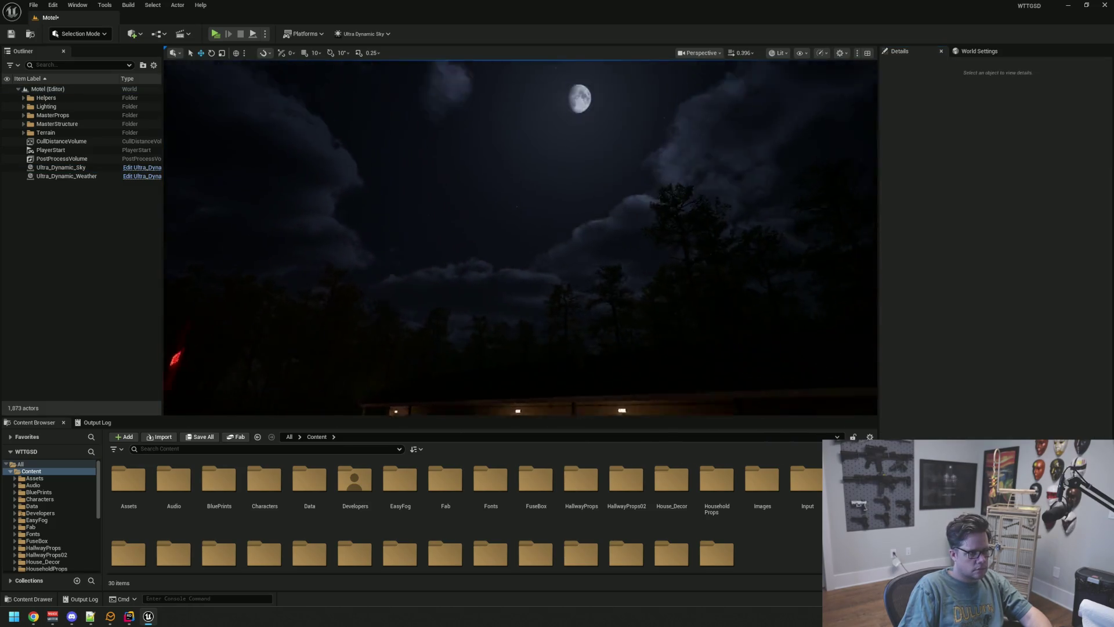
pyautogui.moveTo(581, 253); pyautogui.dragTo(581, 349)
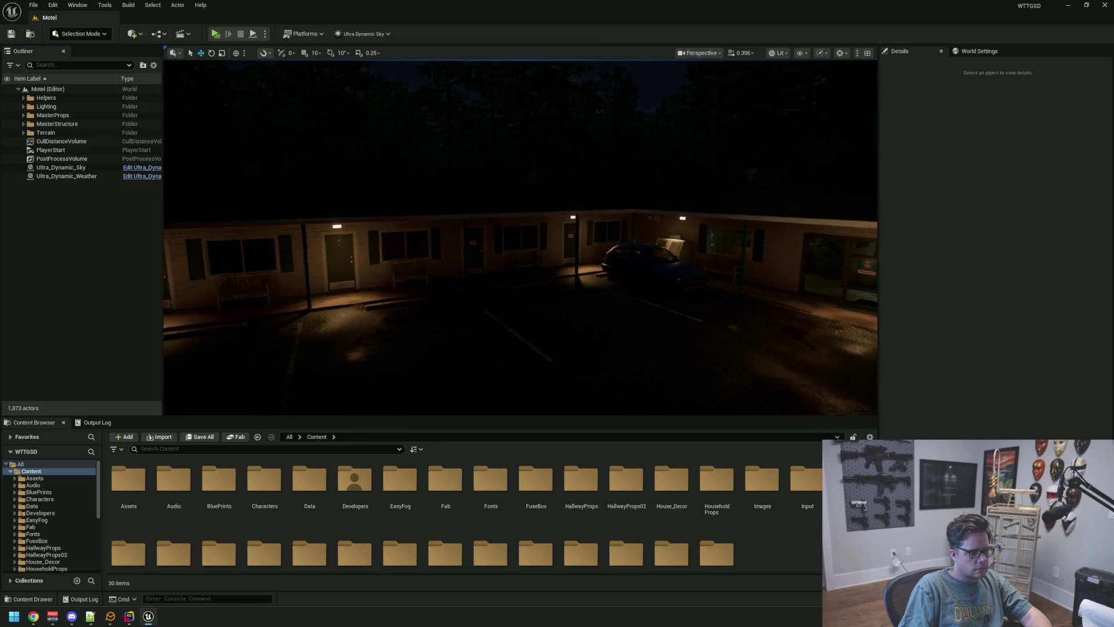
pyautogui.moveTo(580, 253); pyautogui.dragTo(584, 256)
# Step: Locate the weather's Clear_Skies preset asset and open it for editing
pyautogui.click(66, 176)
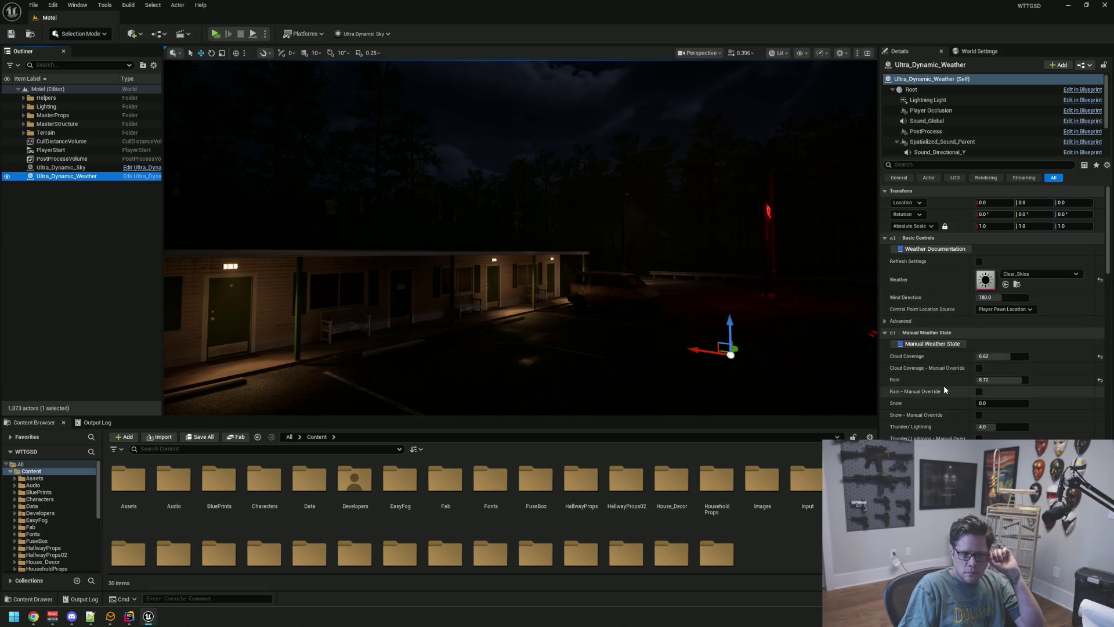
pyautogui.click(885, 322)
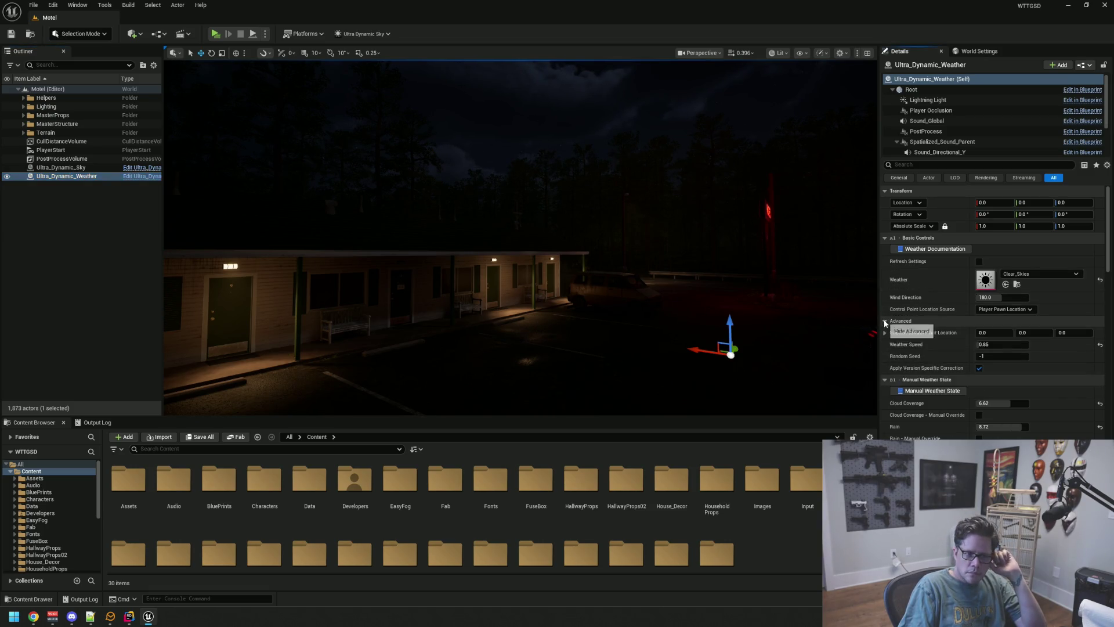
pyautogui.click(884, 333)
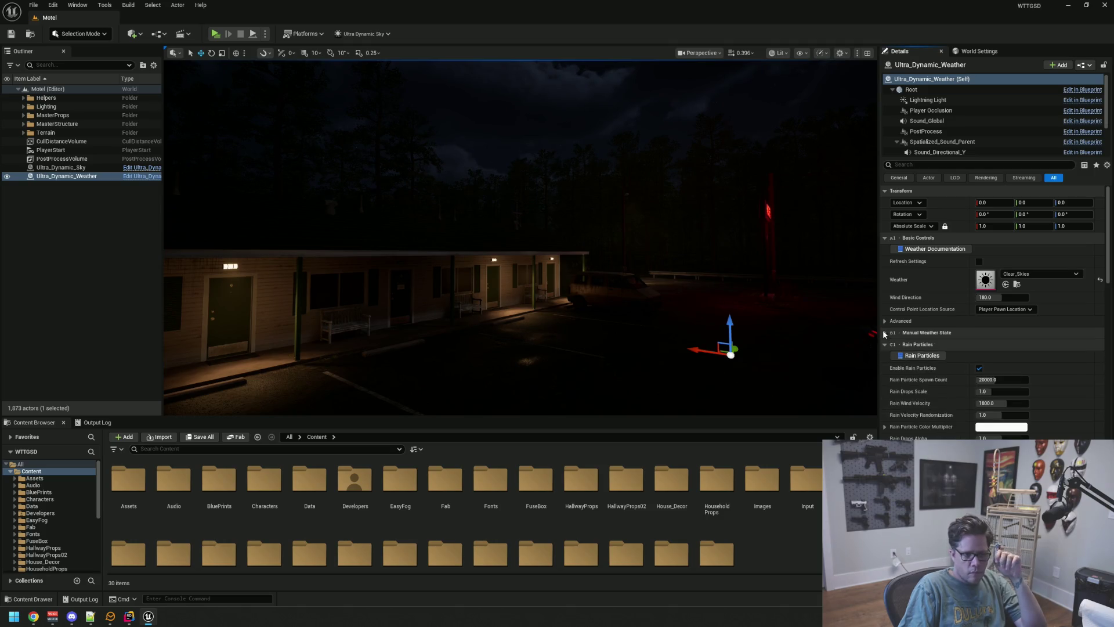
pyautogui.click(1016, 285)
pyautogui.doubleClick(128, 484)
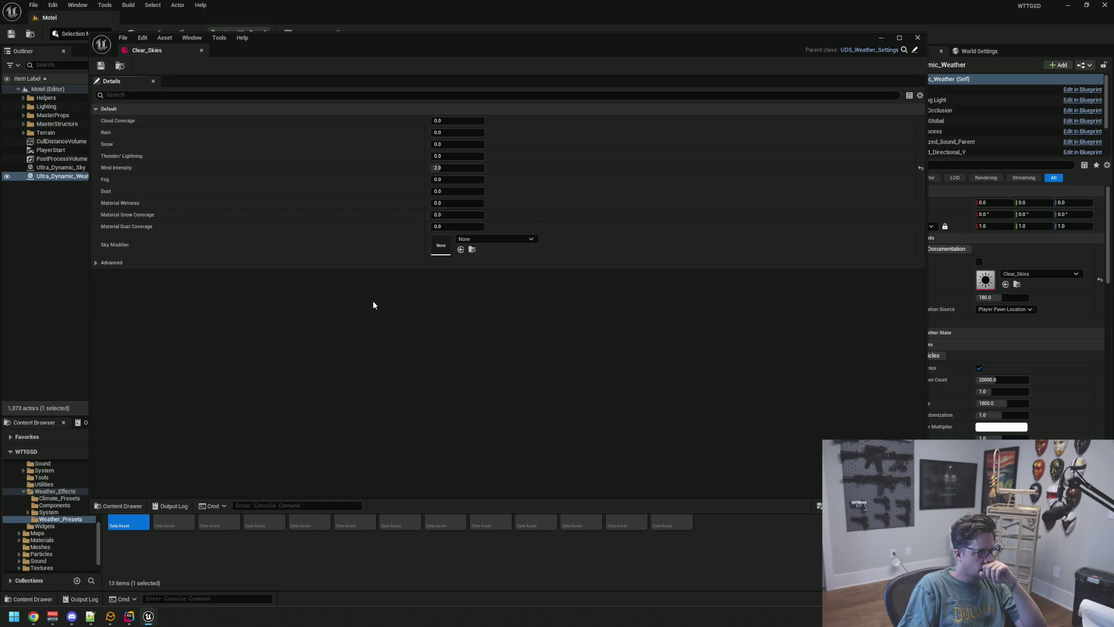
pyautogui.click(98, 261)
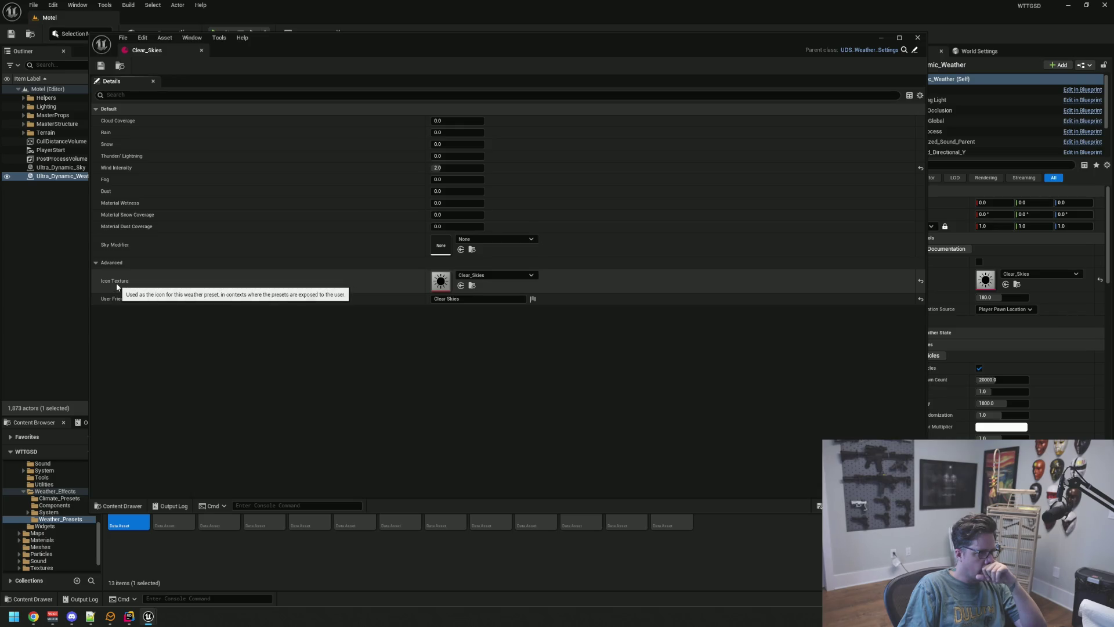
pyautogui.click(99, 263)
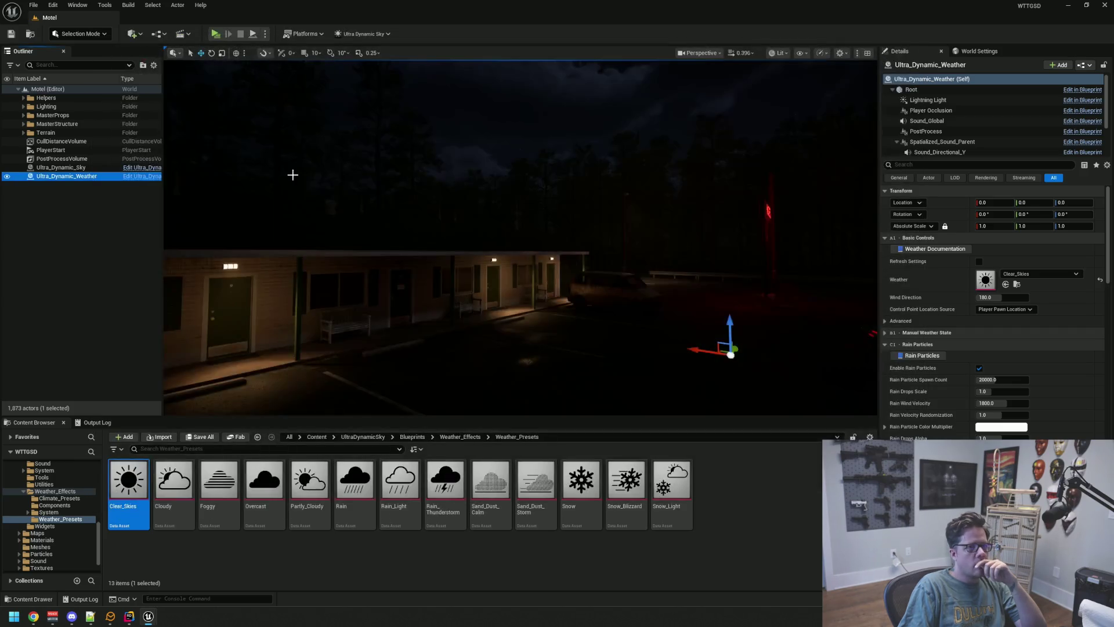
pyautogui.moveTo(293, 174); pyautogui.dragTo(293, 174)
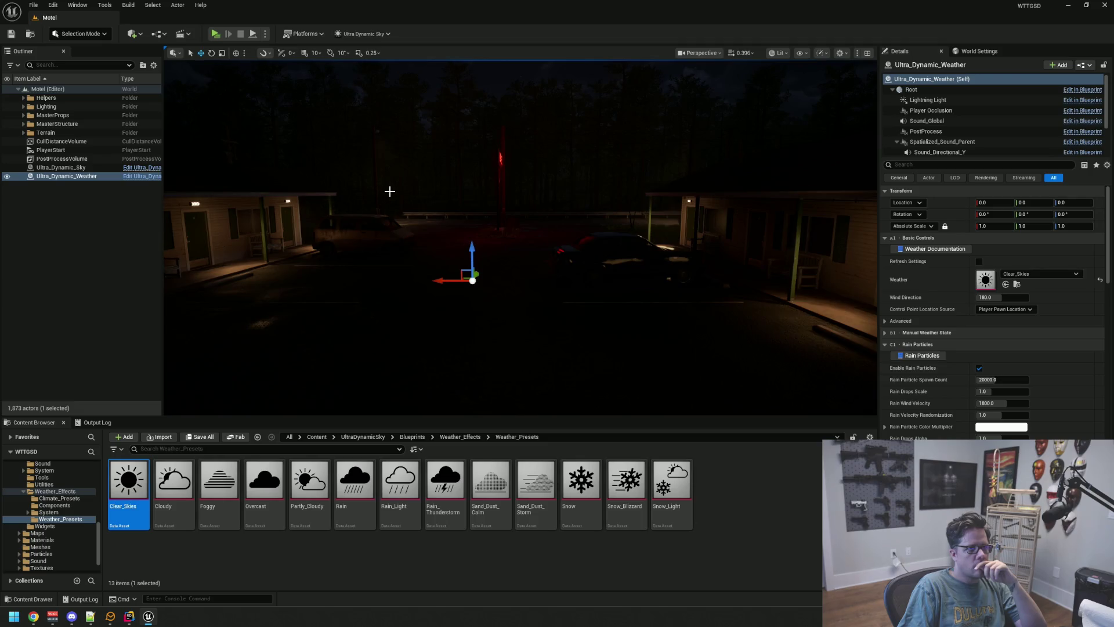
# Step: Move the view closer to the motel and clear the actor selection
pyautogui.moveTo(389, 191); pyautogui.dragTo(252, 193)
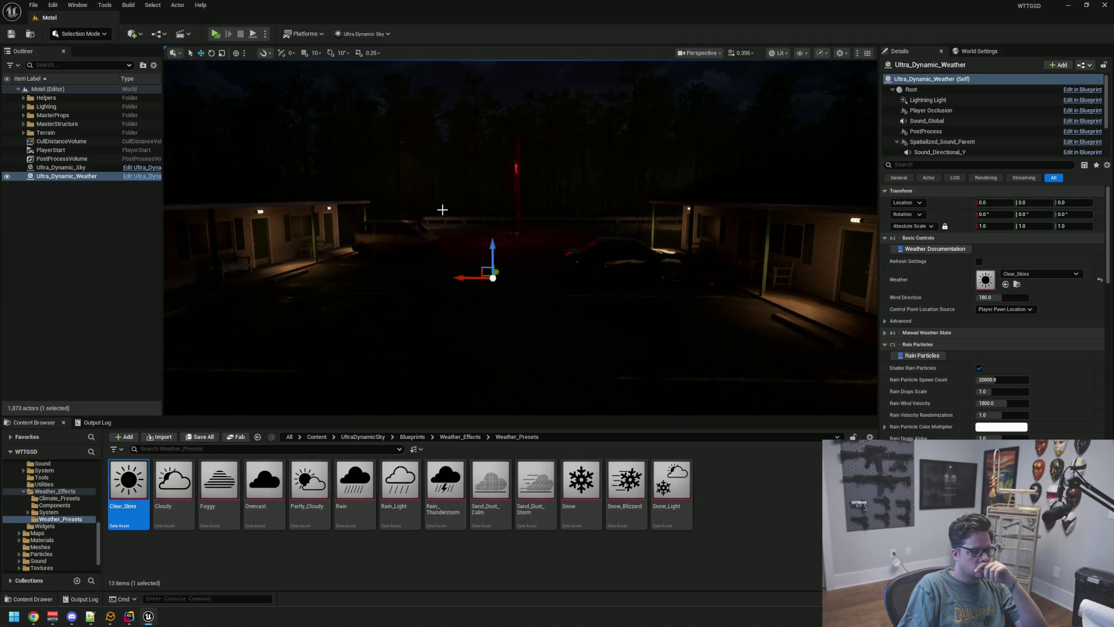
pyautogui.moveTo(442, 209); pyautogui.dragTo(211, 206)
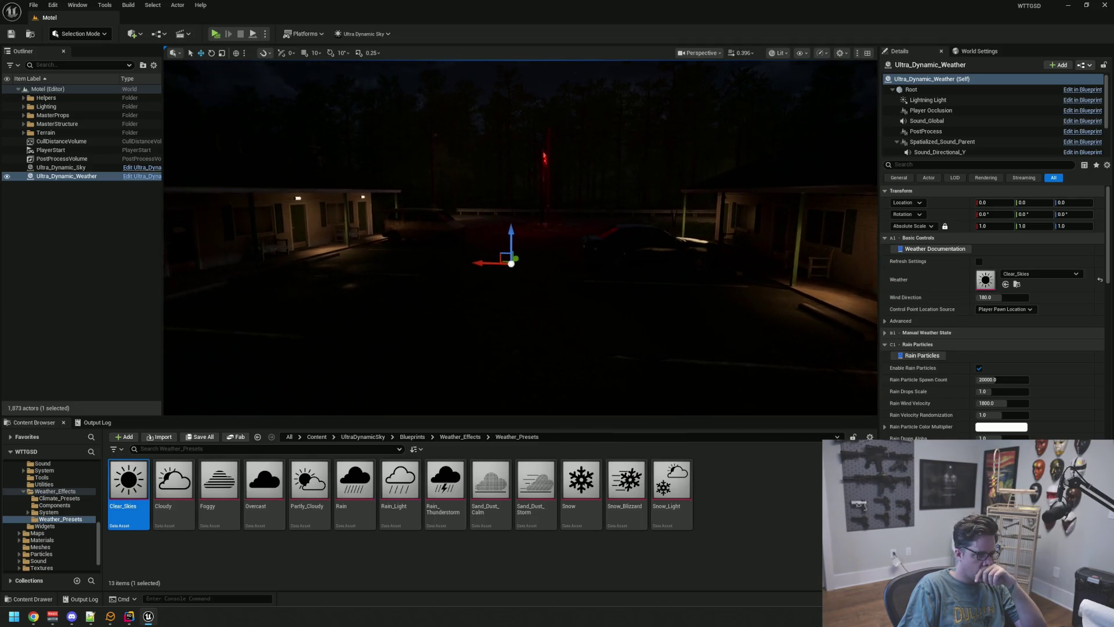
pyautogui.click(92, 248)
pyautogui.moveTo(426, 227); pyautogui.dragTo(424, 207)
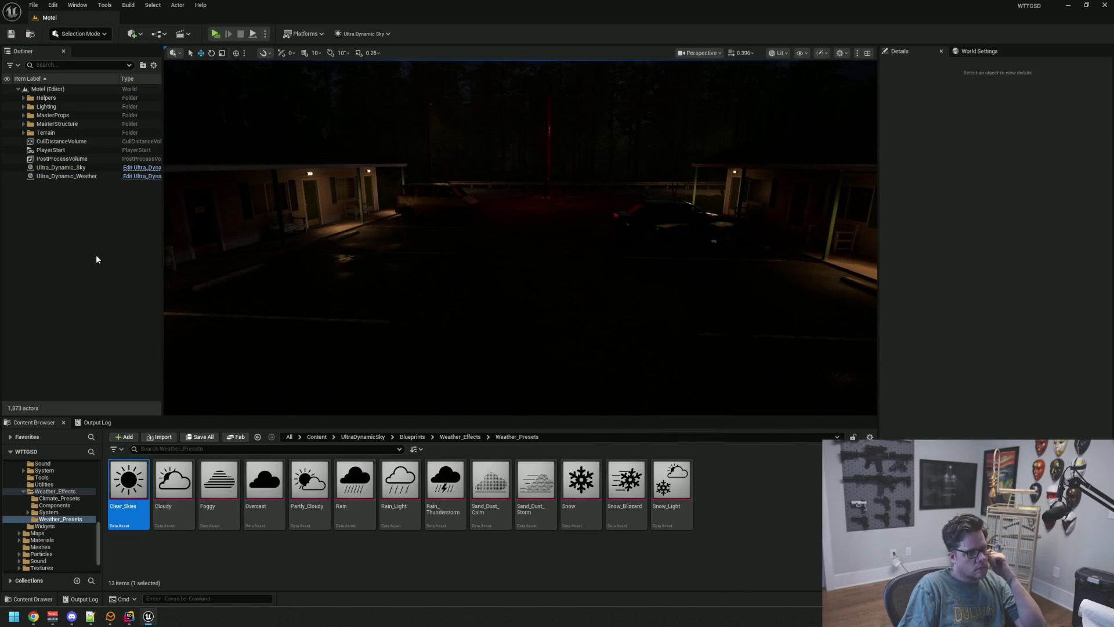
# Step: Bring up the Output Log and clear all its messages
pyautogui.click(94, 421)
pyautogui.rightClick(183, 468)
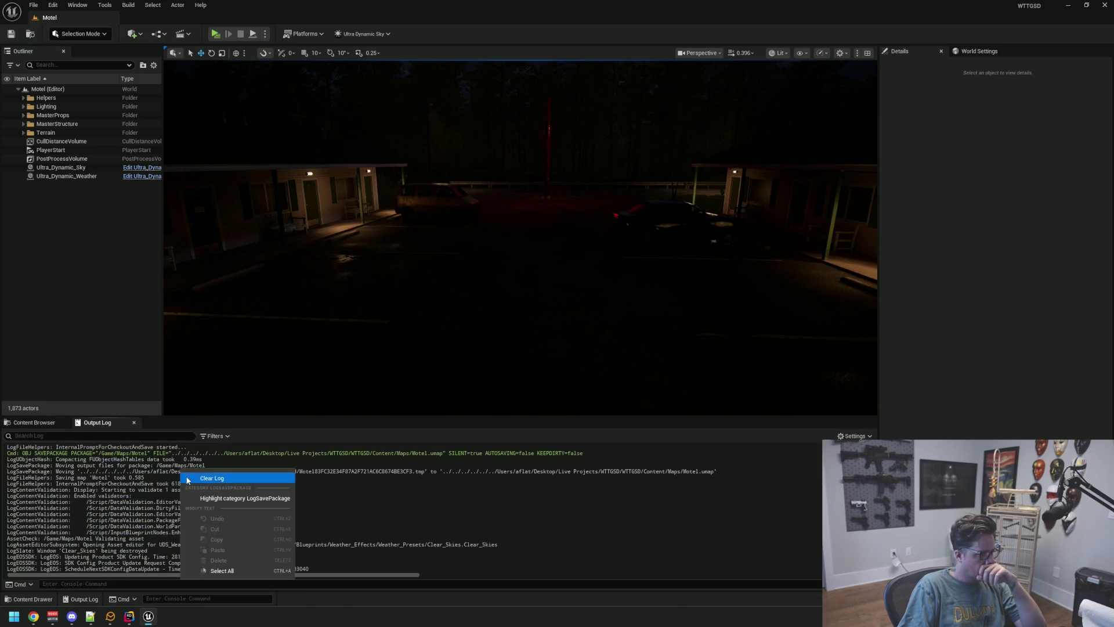
pyautogui.click(205, 567)
pyautogui.moveTo(220, 331); pyautogui.dragTo(344, 89)
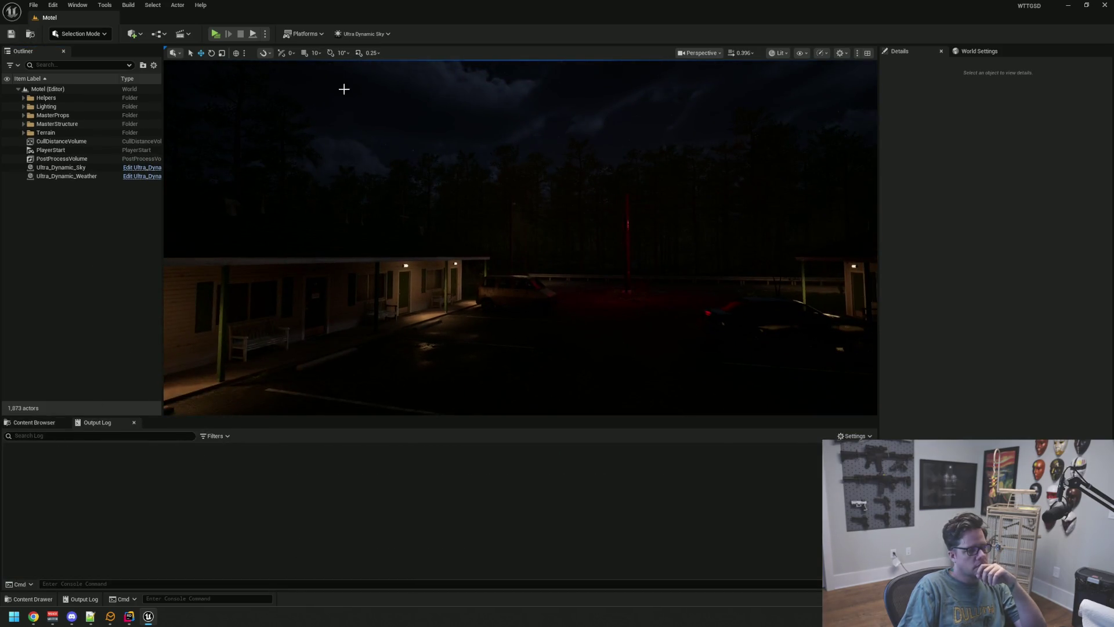
# Step: Start a playtest and walk through the motel office into the hallway behind the Private door
pyautogui.hotkey('alt', 'p')
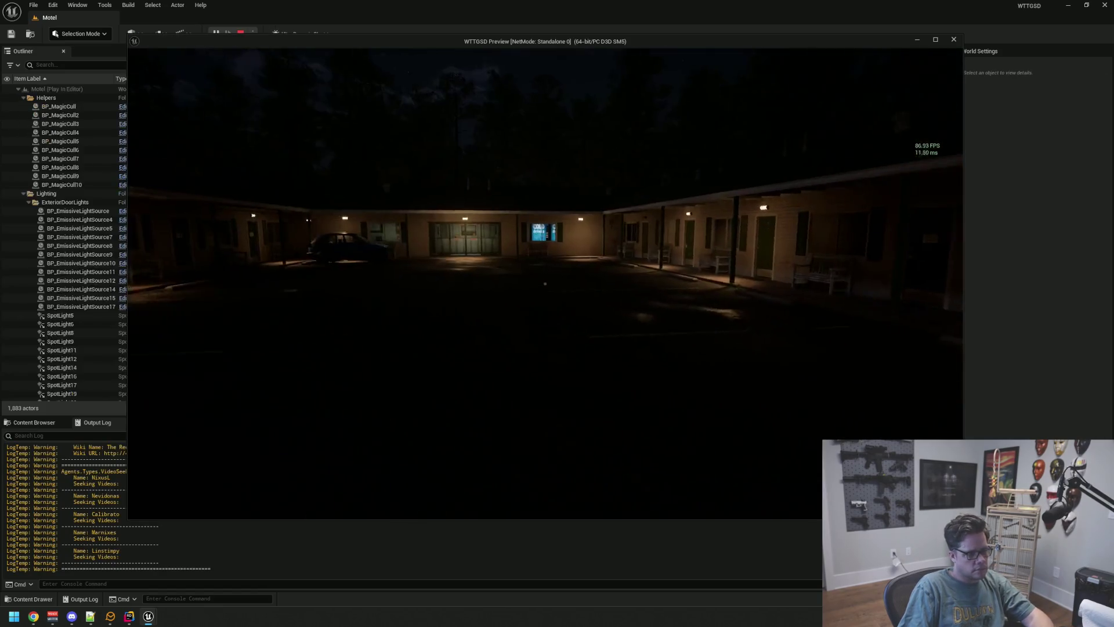
pyautogui.press('w')
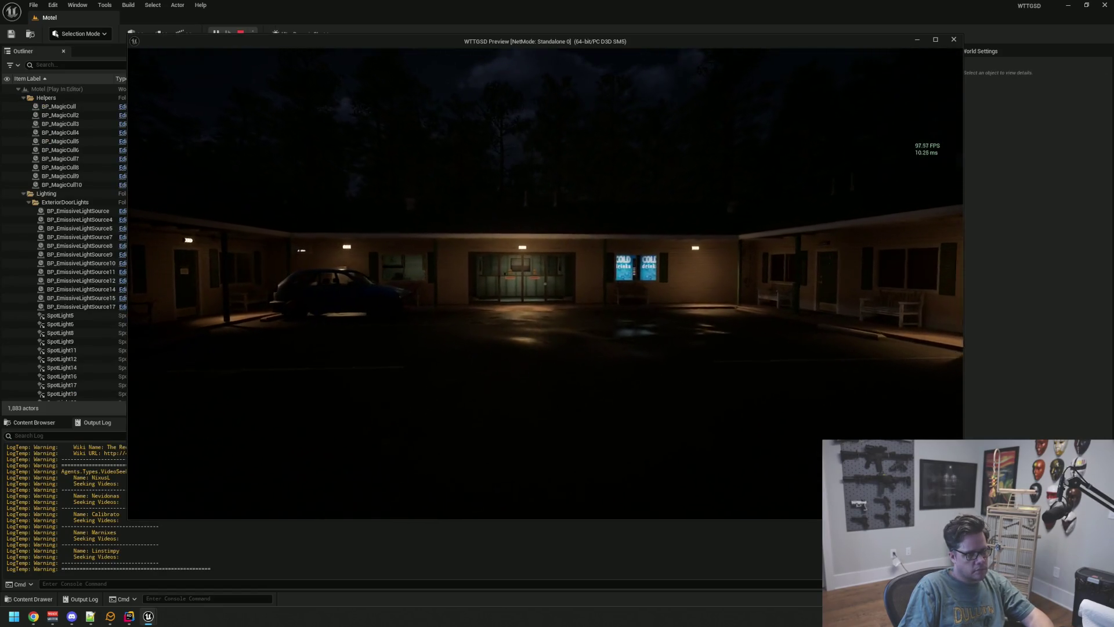
pyautogui.press('w')
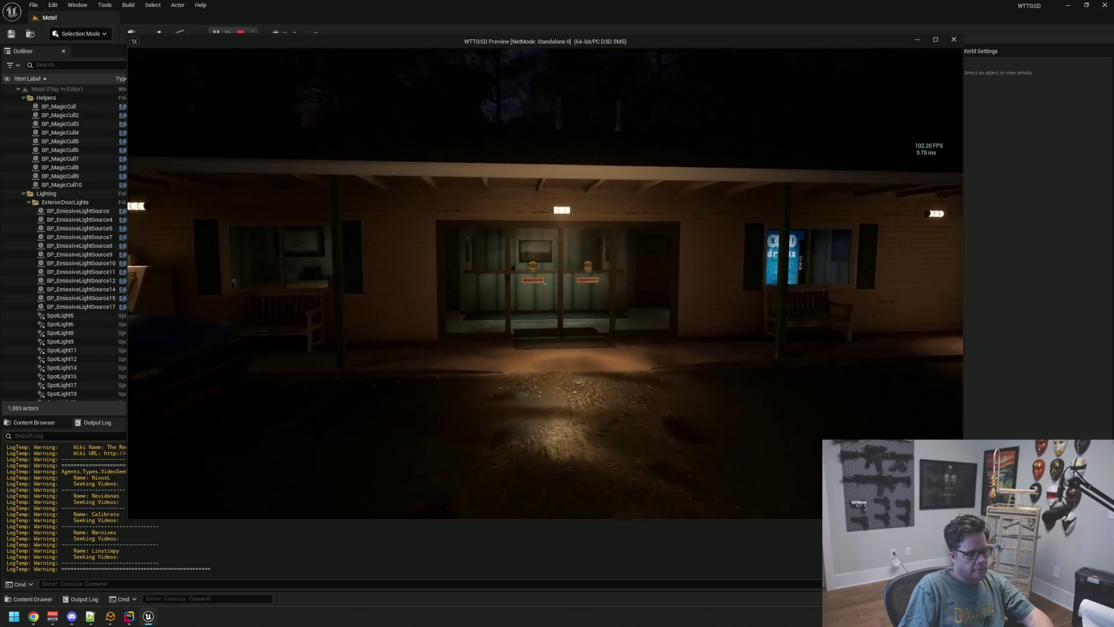
pyautogui.press('w')
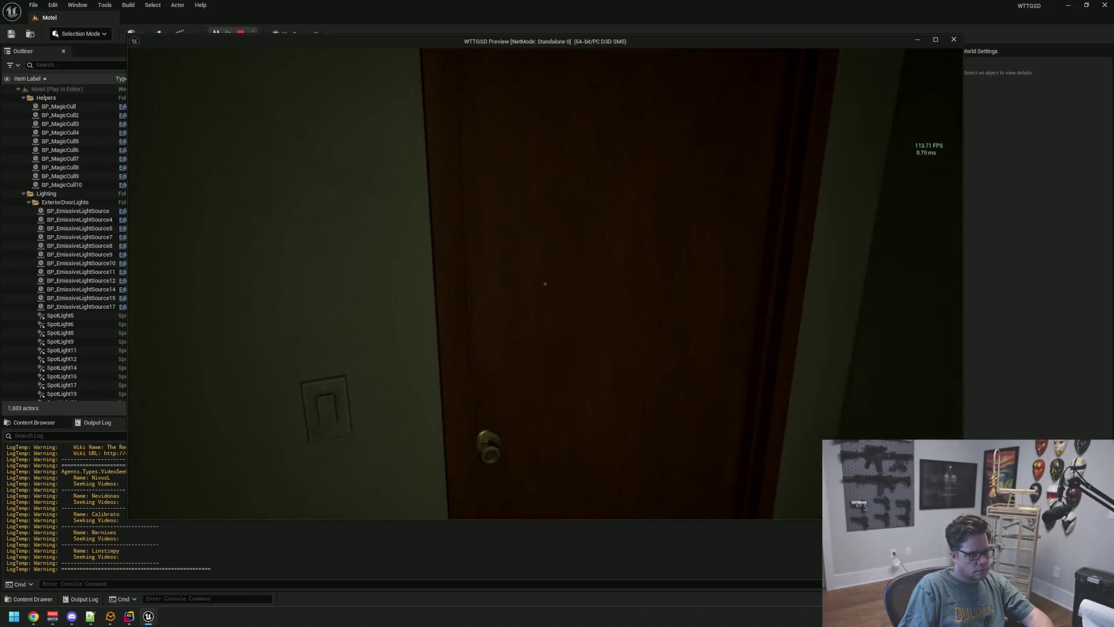
pyautogui.click(545, 283)
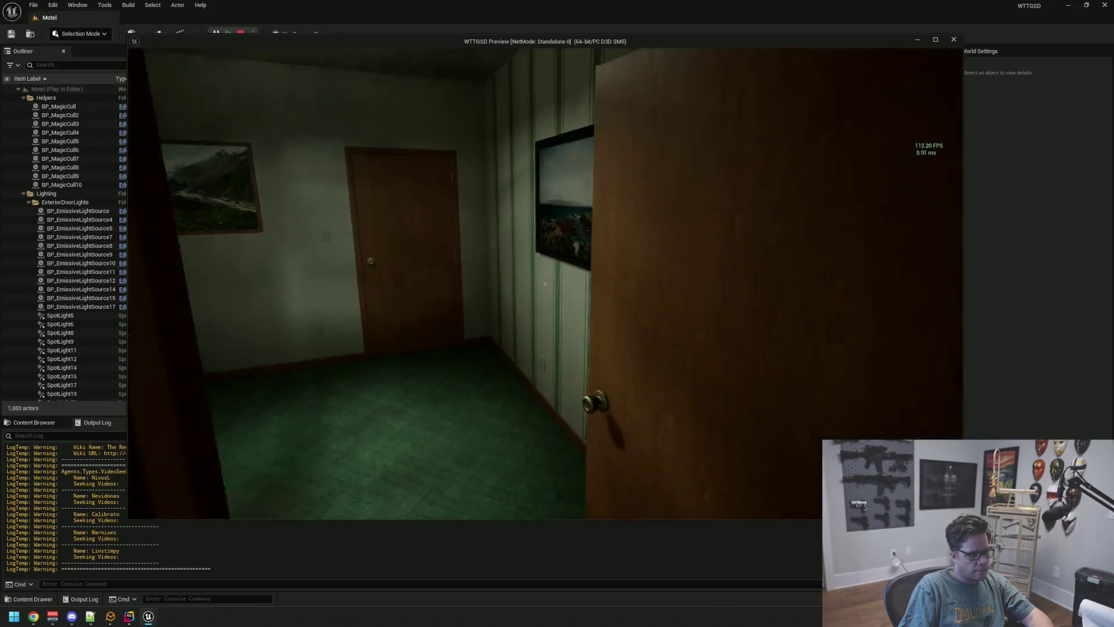
pyautogui.press('w')
pyautogui.press('w')
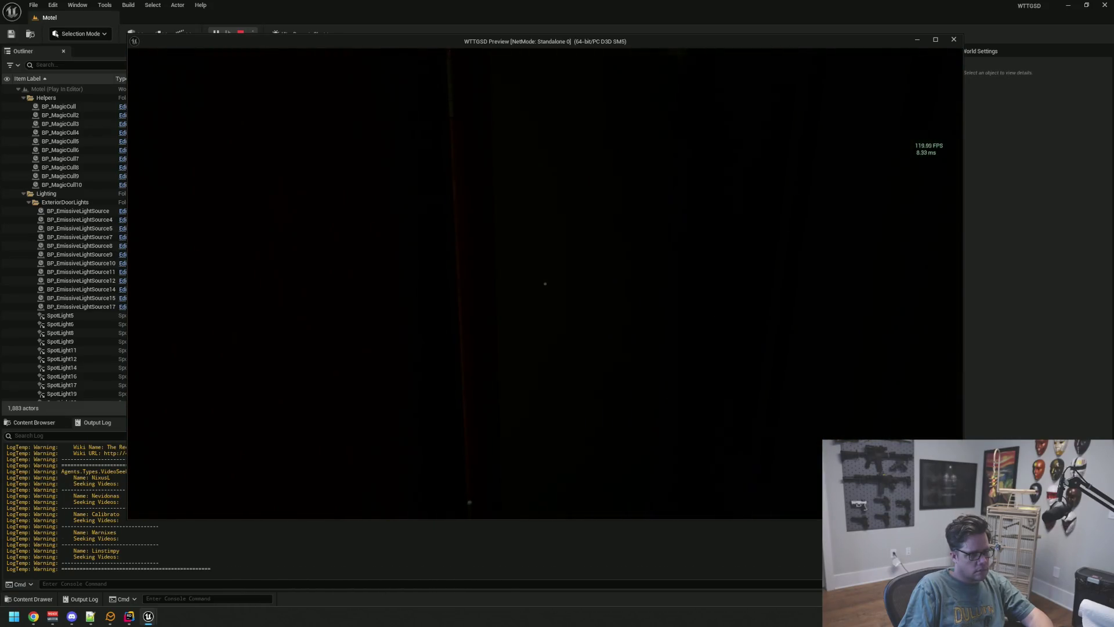
# Step: Enter the back office, step into the restroom, then come back out through the office
pyautogui.click(545, 284)
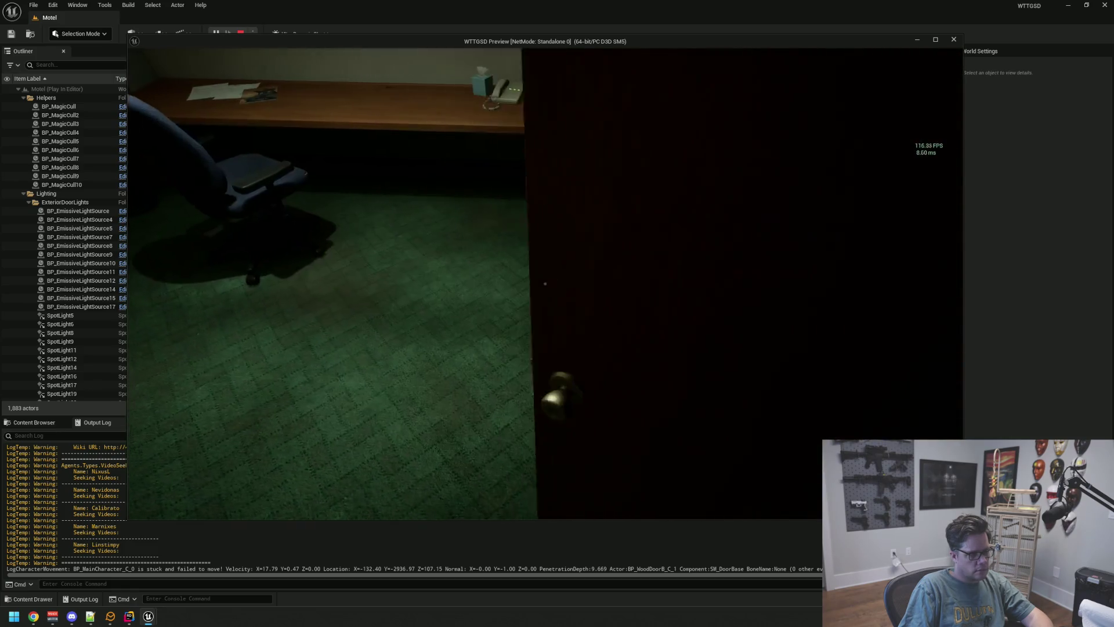
pyautogui.press('w')
pyautogui.click(545, 283)
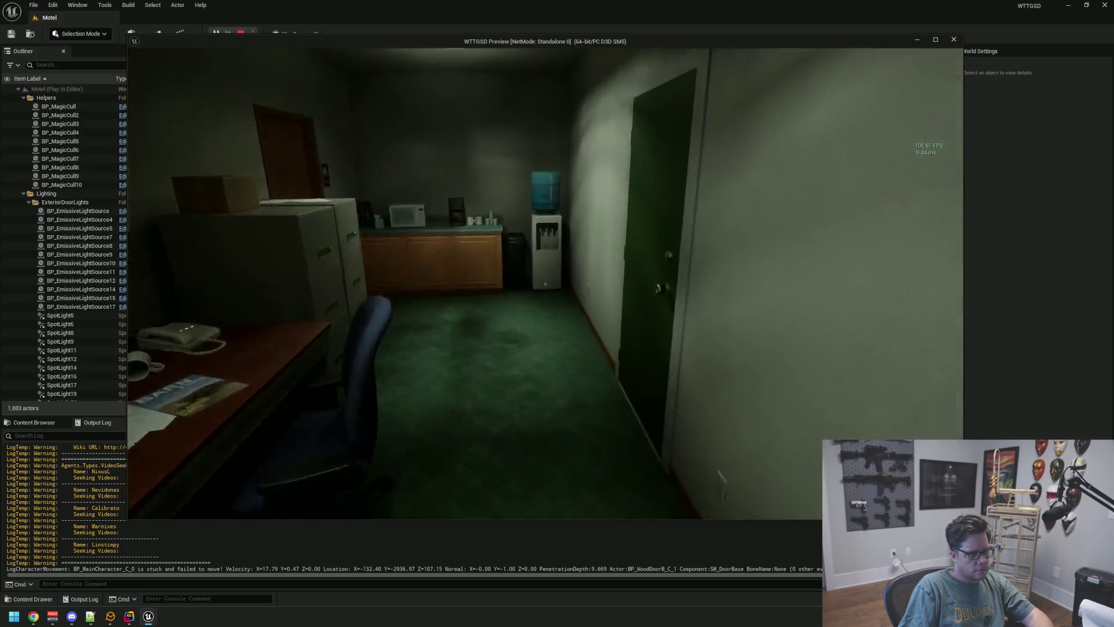
pyautogui.click(545, 283)
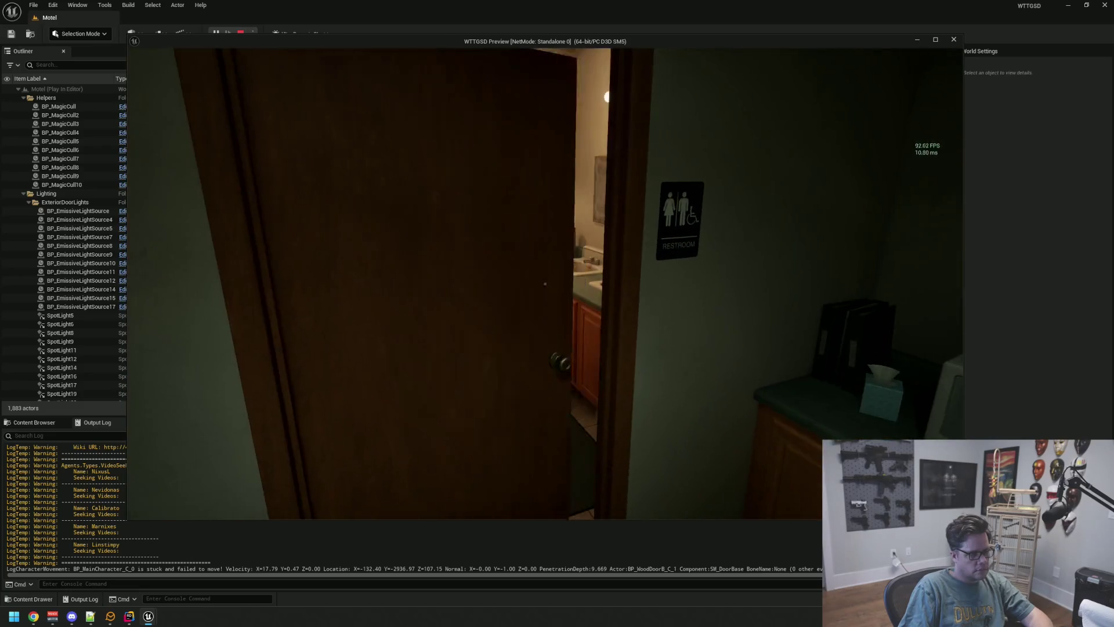
pyautogui.press('w')
pyautogui.click(545, 283)
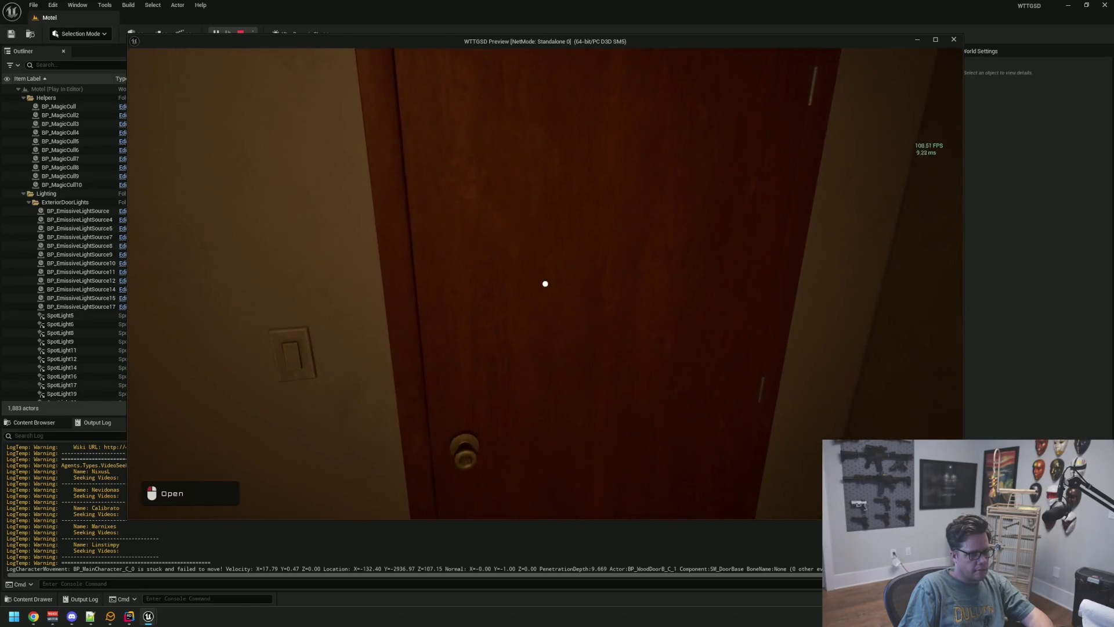
pyautogui.click(545, 284)
pyautogui.press('w')
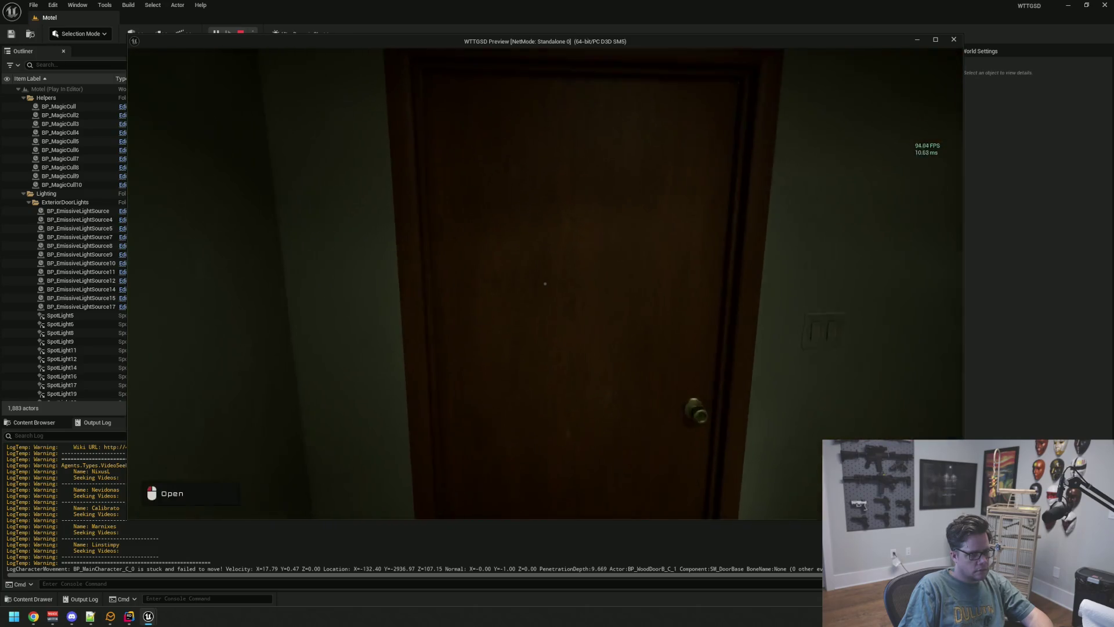
# Step: Continue past the Electrical Room and laundry room out the green door to the fence, then stop the preview
pyautogui.click(546, 283)
pyautogui.press('w')
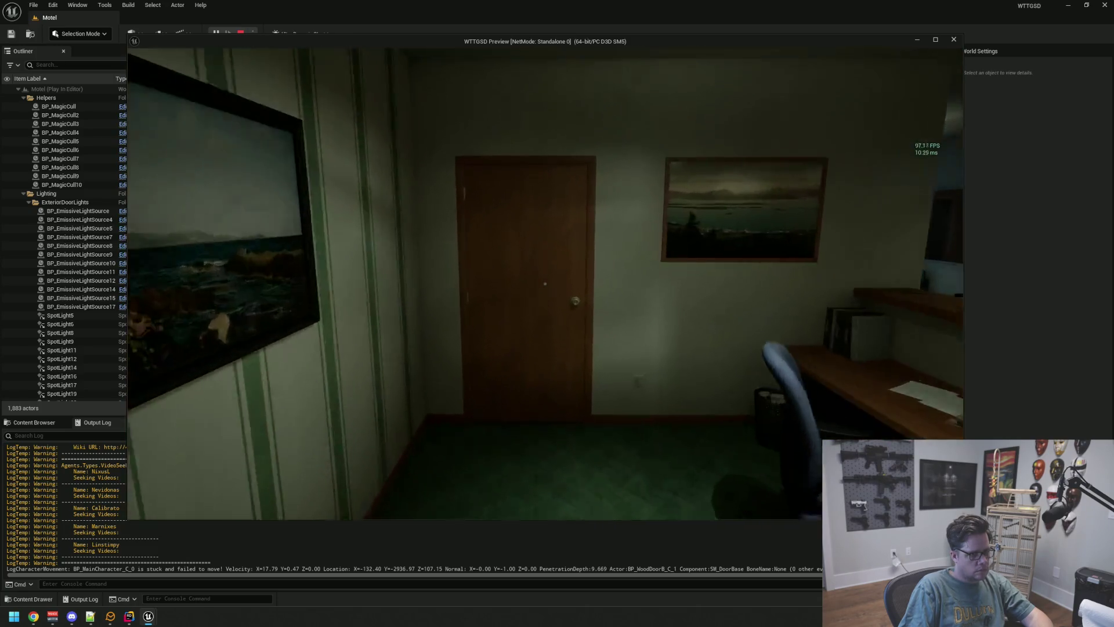
pyautogui.click(545, 283)
pyautogui.press('w')
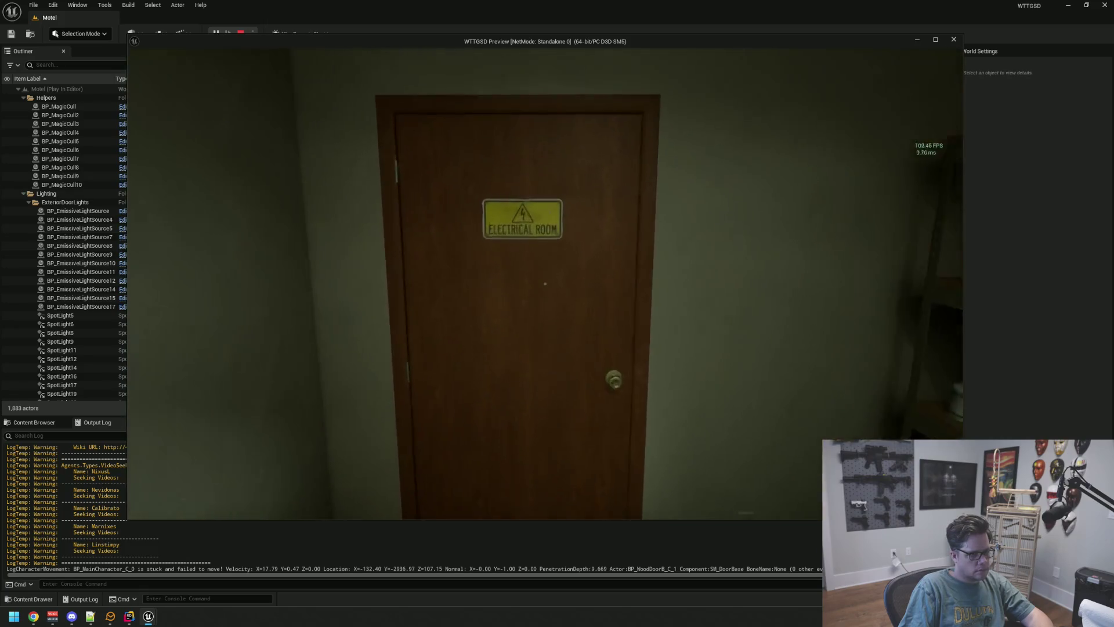
pyautogui.press('w')
pyautogui.click(545, 283)
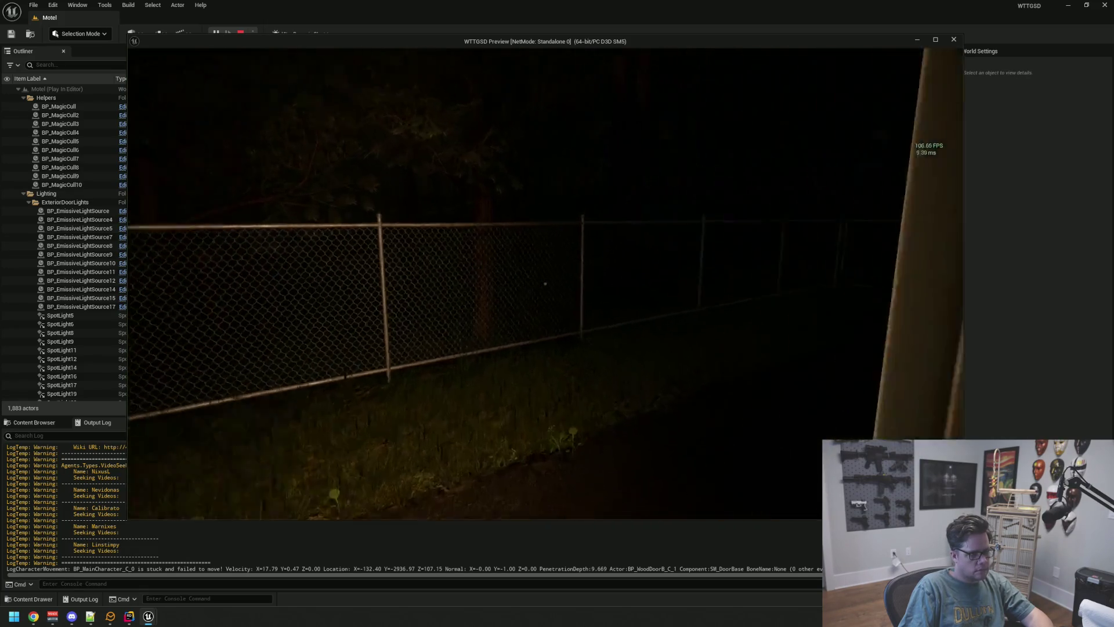
pyautogui.press('Escape')
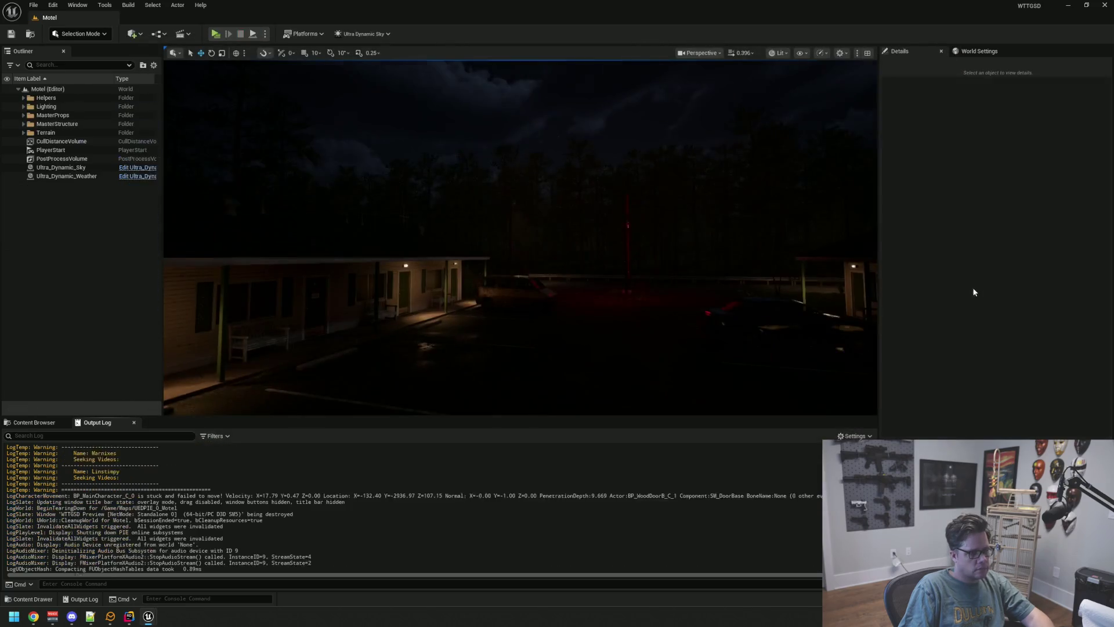
# Step: Look between the motel buildings in the viewport, then minimize the editor to show the desktop
pyautogui.moveTo(728, 291); pyautogui.dragTo(728, 291)
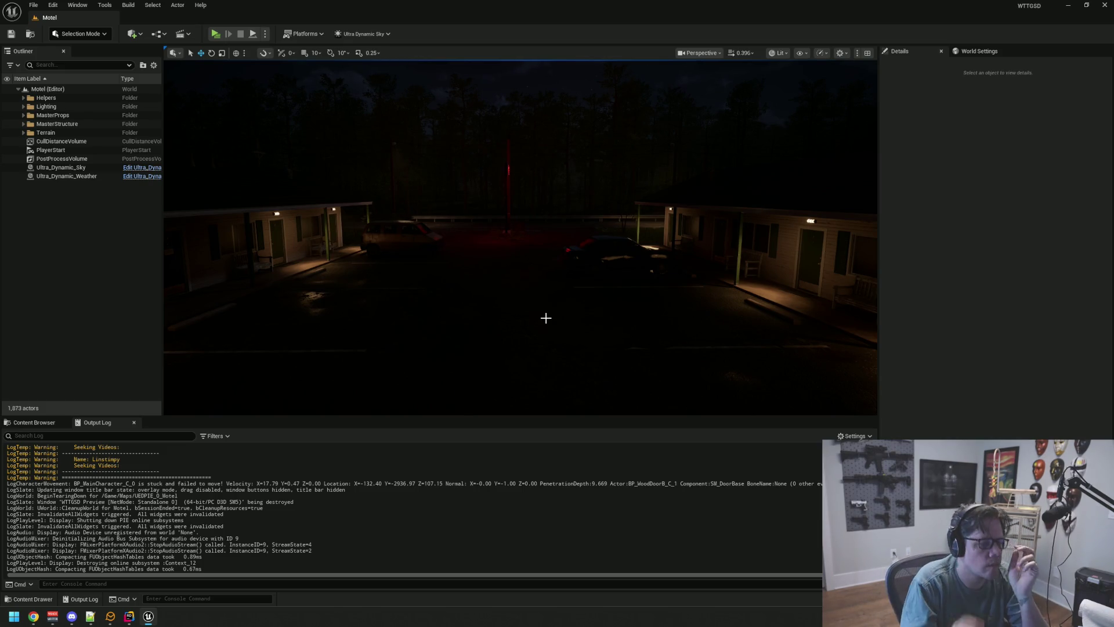
pyautogui.click(1068, 5)
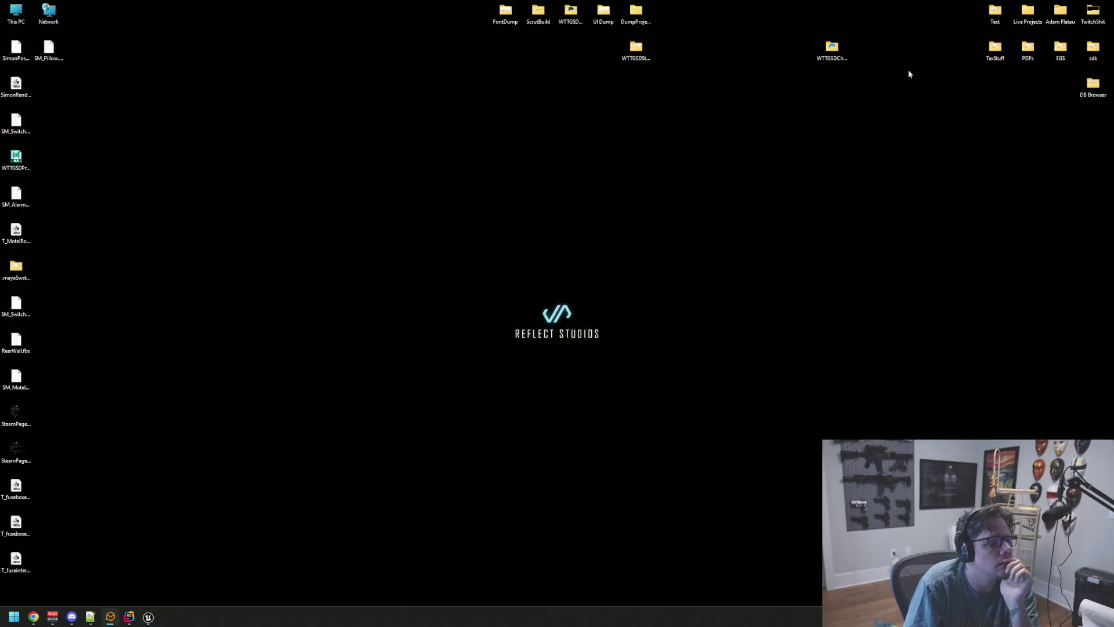
# Step: Bring up Voicemeeter Banana and inspect the A1 and A3 device lists and main menu without changes
pyautogui.click(53, 616)
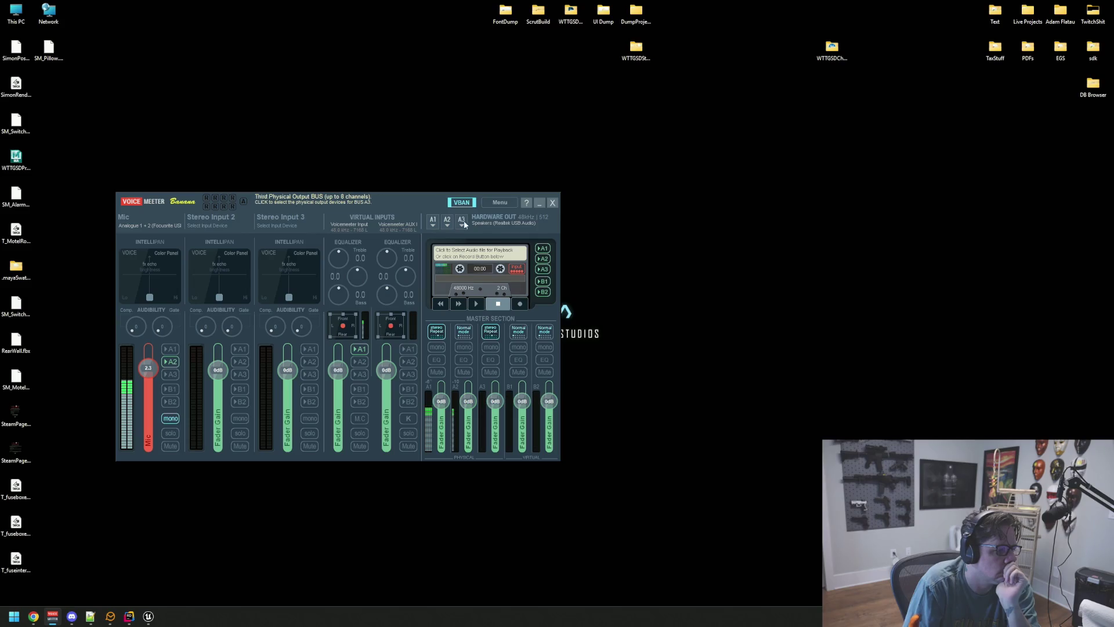
pyautogui.click(498, 221)
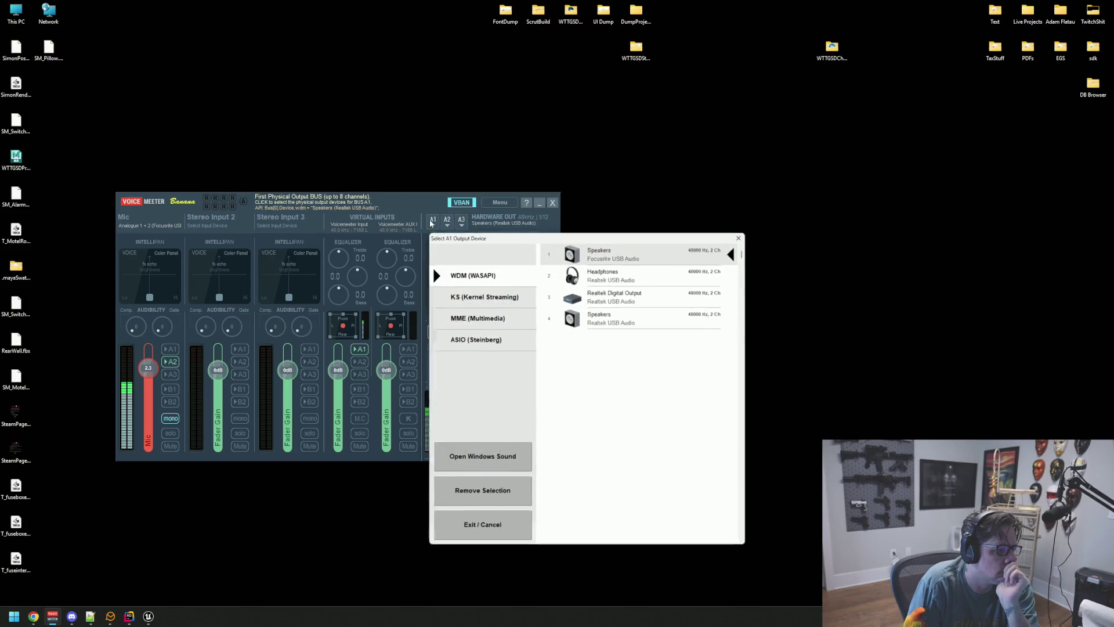
pyautogui.click(739, 236)
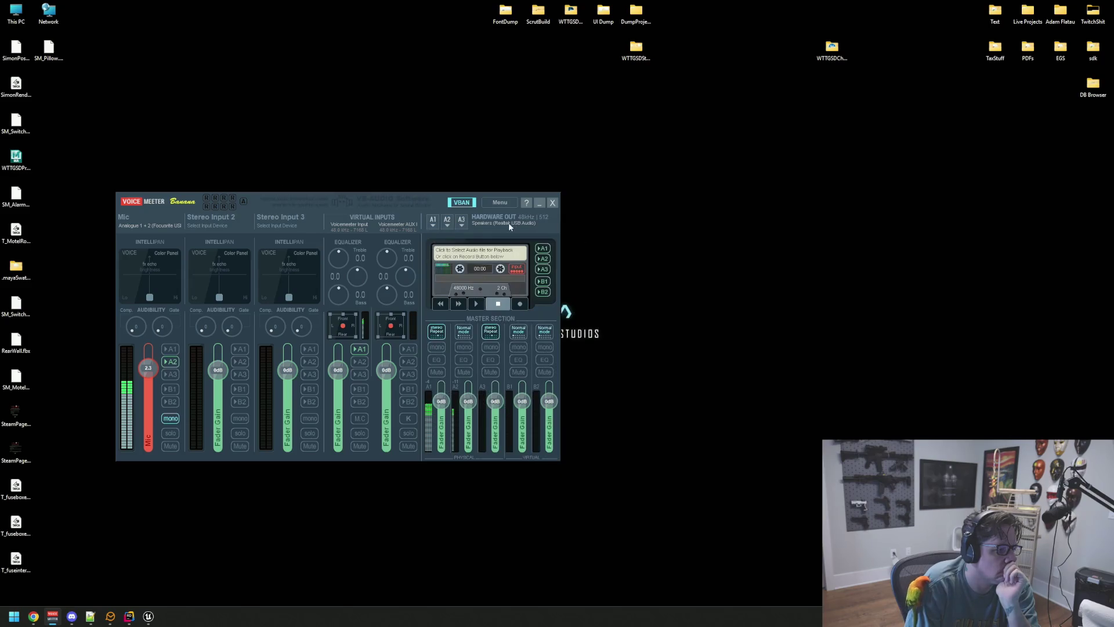
pyautogui.click(463, 224)
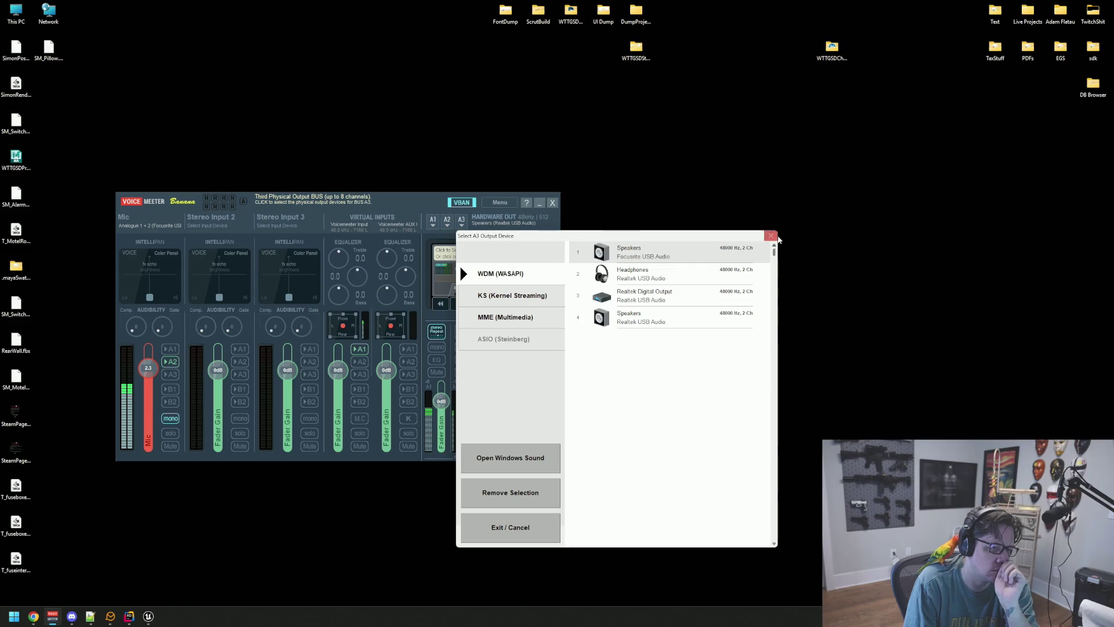
pyautogui.click(769, 236)
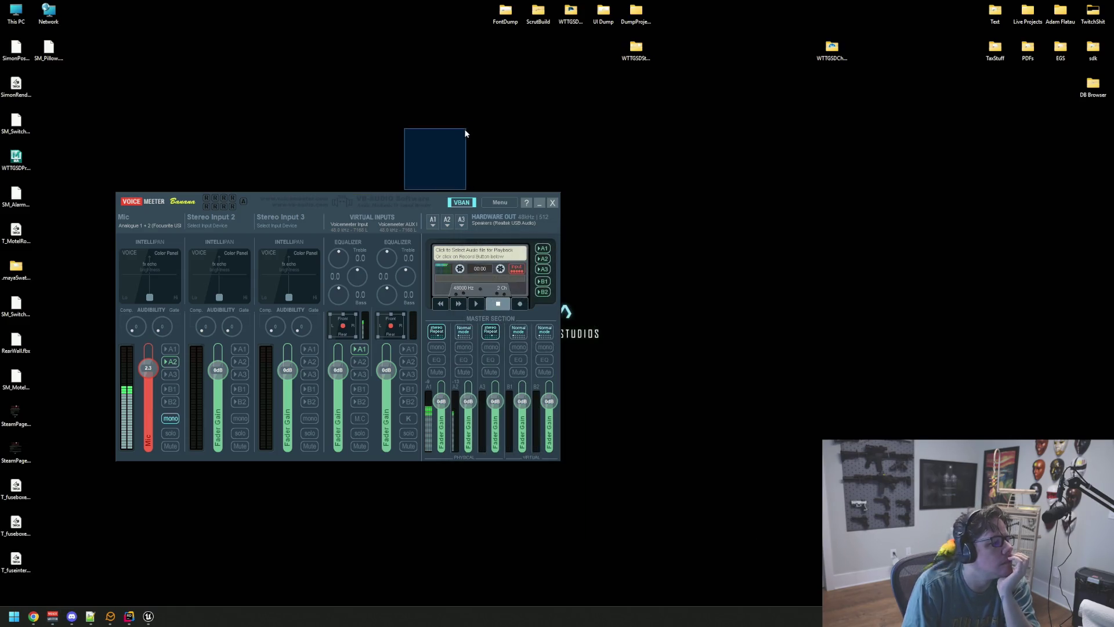
pyautogui.moveTo(347, 201); pyautogui.dragTo(374, 165)
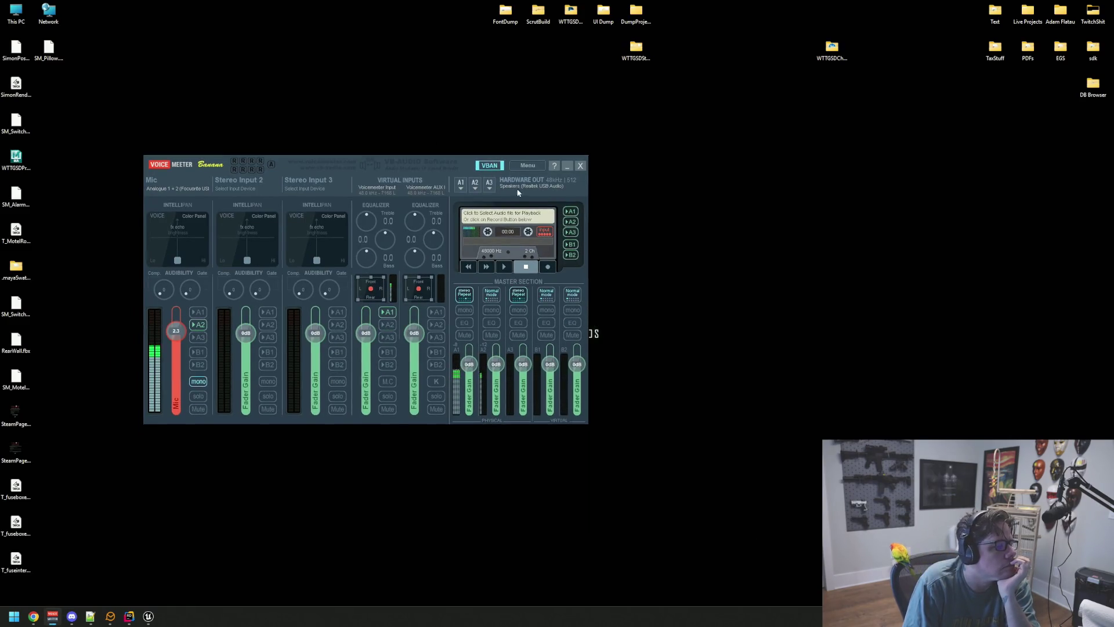
pyautogui.click(525, 166)
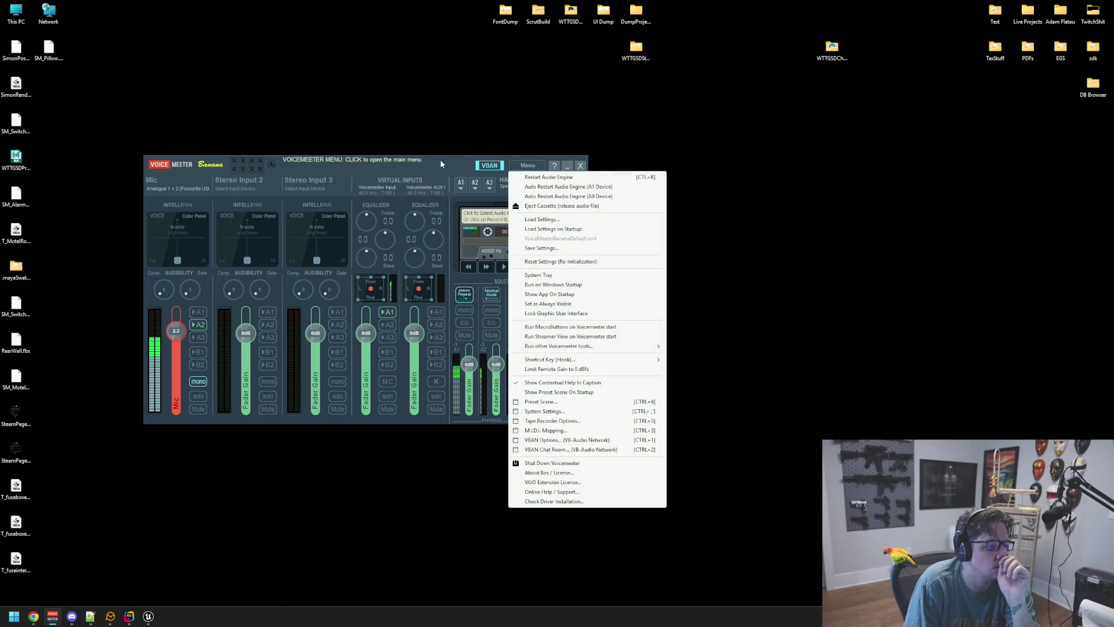
pyautogui.click(524, 165)
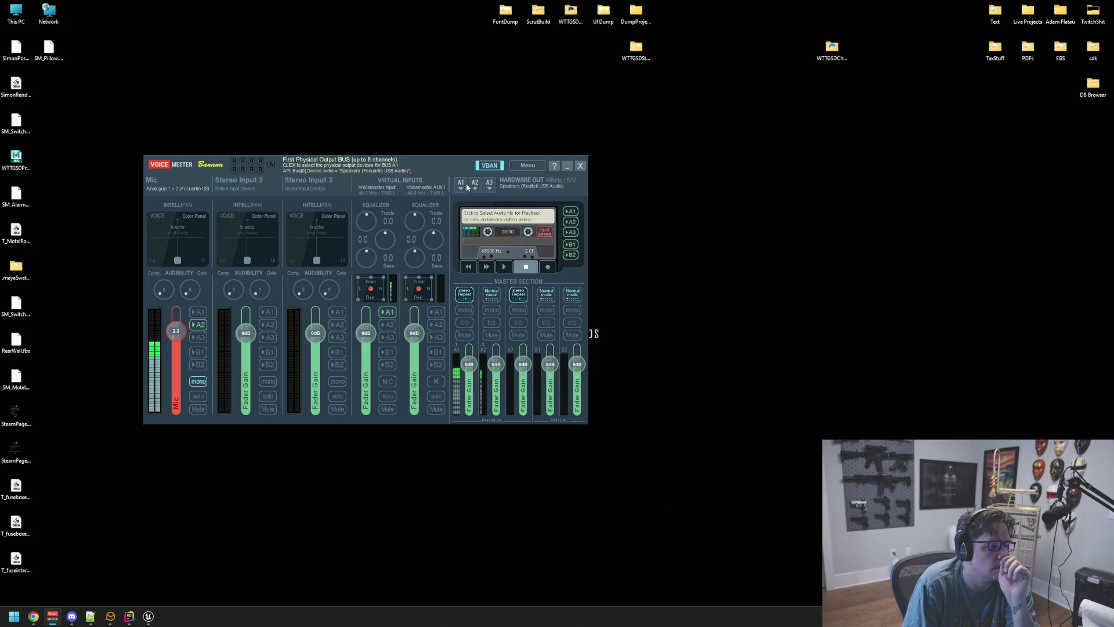
# Step: Route output A1 to the Realtek USB headphones, reset the first master bus to 0 dB, and minimize the mixer
pyautogui.click(521, 183)
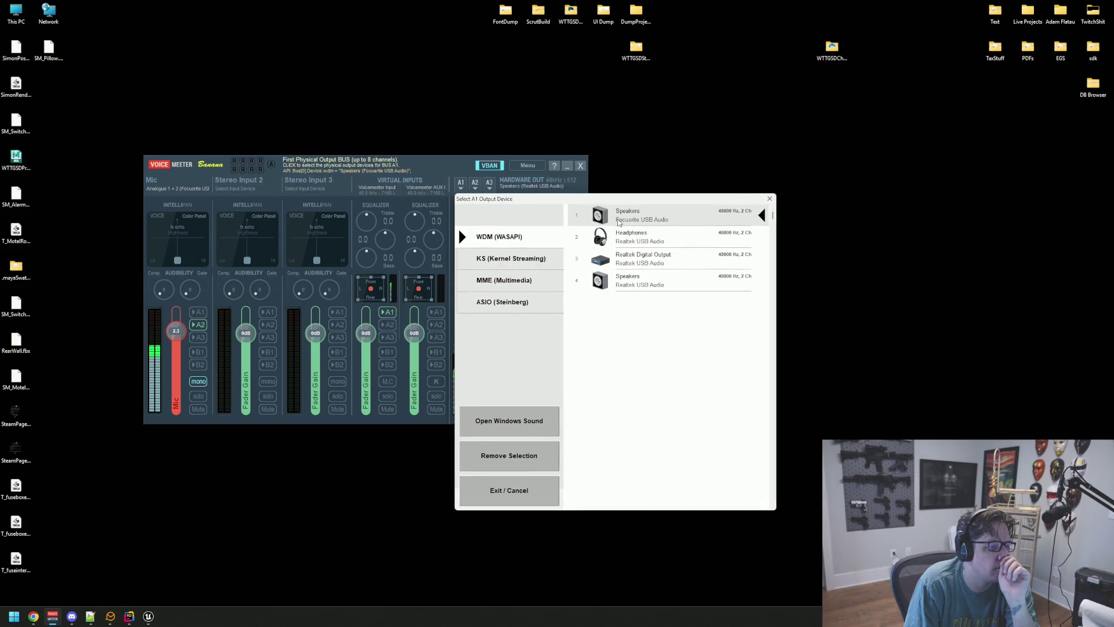
pyautogui.click(644, 233)
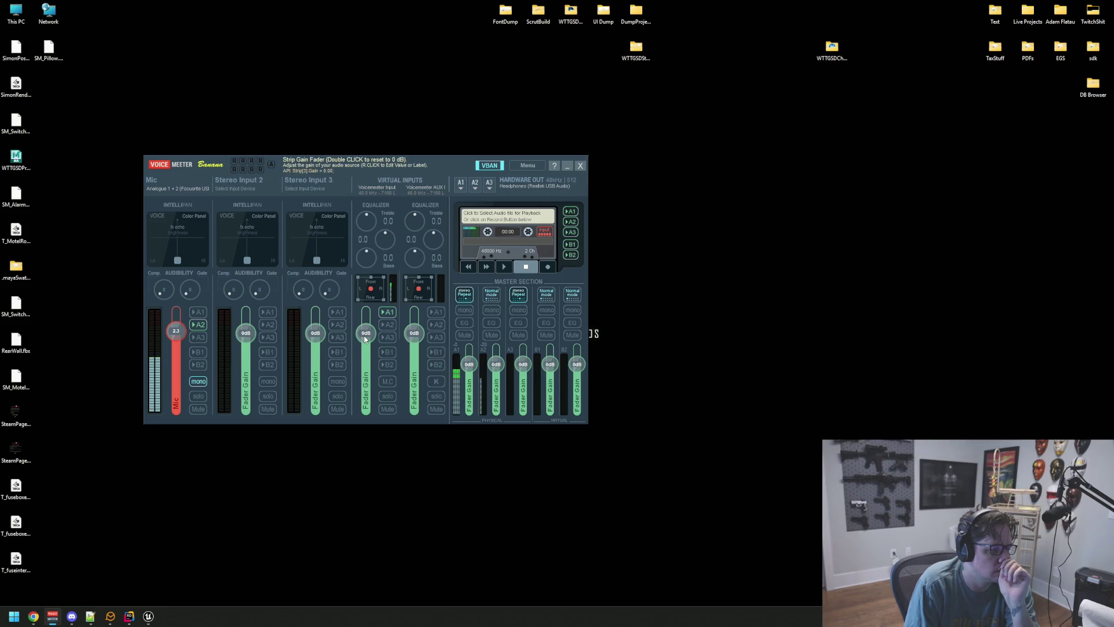
pyautogui.doubleClick(470, 373)
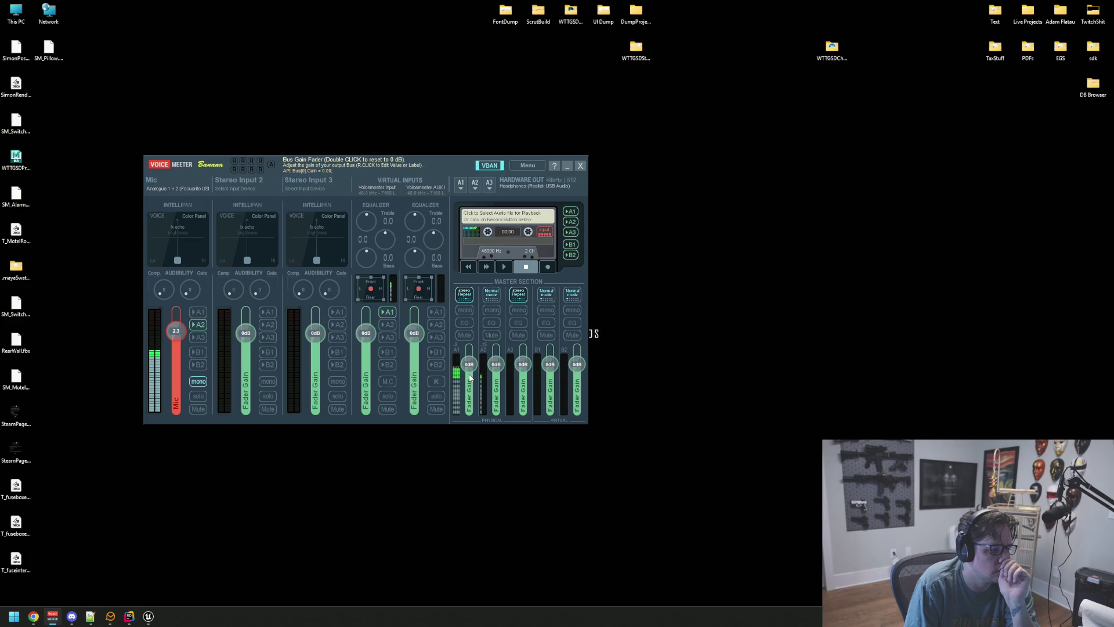
pyautogui.click(567, 165)
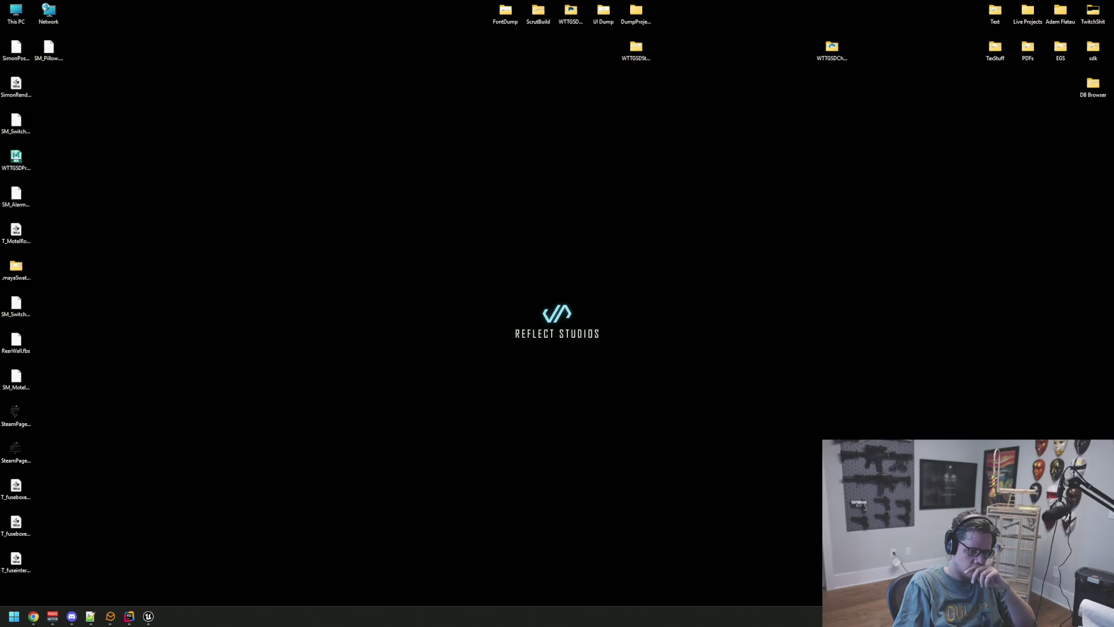
pyautogui.press('XF86AudioPlay')
pyautogui.press('super+ctrl+v')
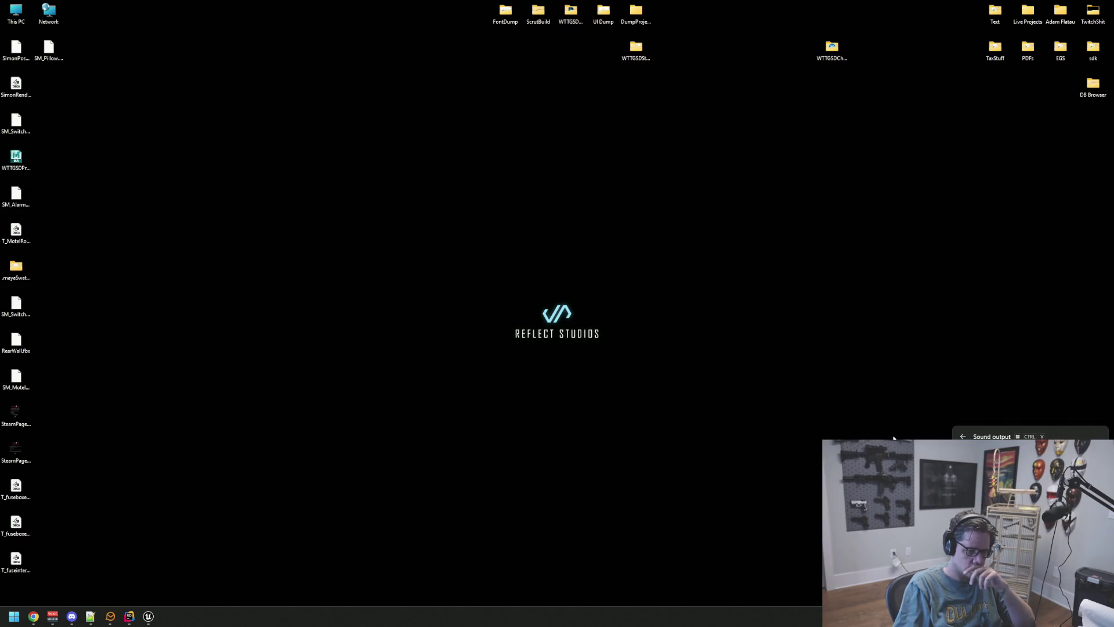
pyautogui.press('Escape')
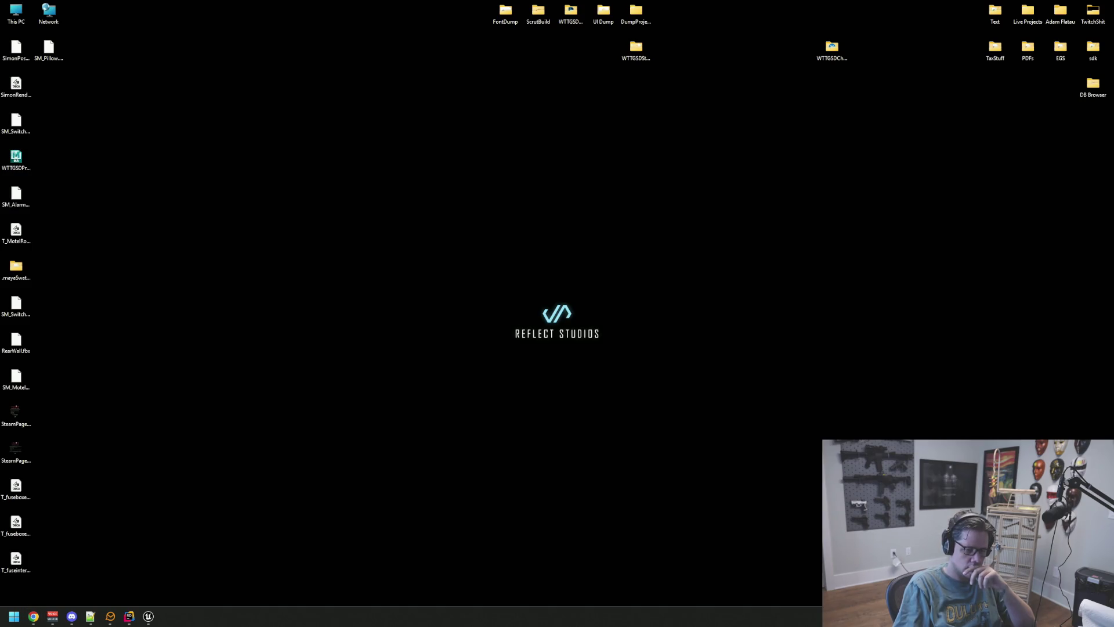
pyautogui.press('XF86AudioPlay')
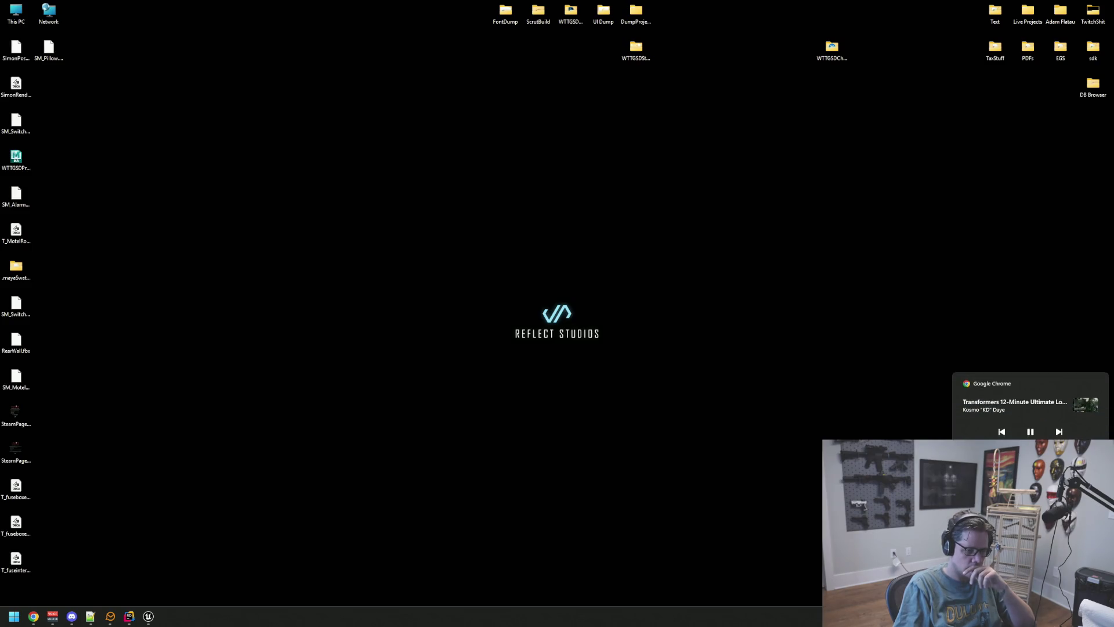
pyautogui.press('super+ctrl+v')
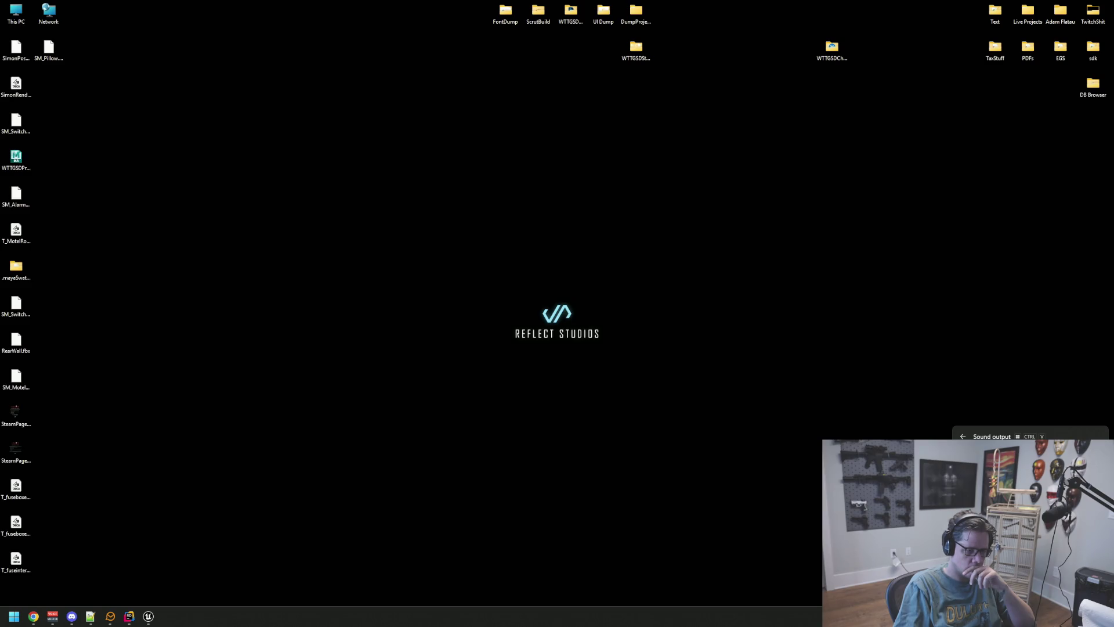
pyautogui.press('Escape')
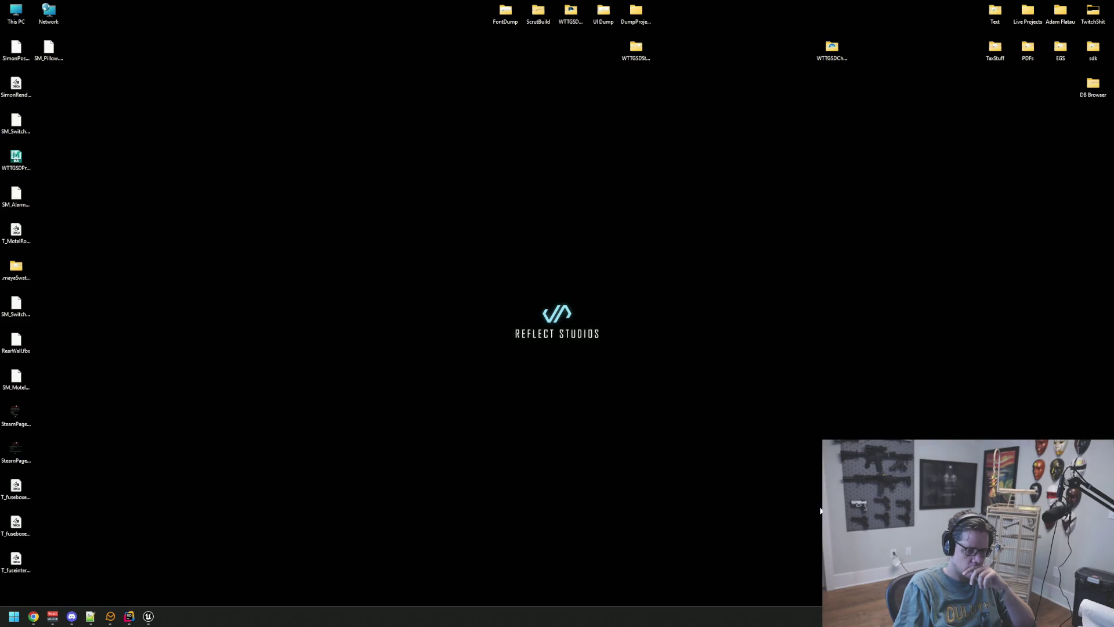
pyautogui.click(52, 615)
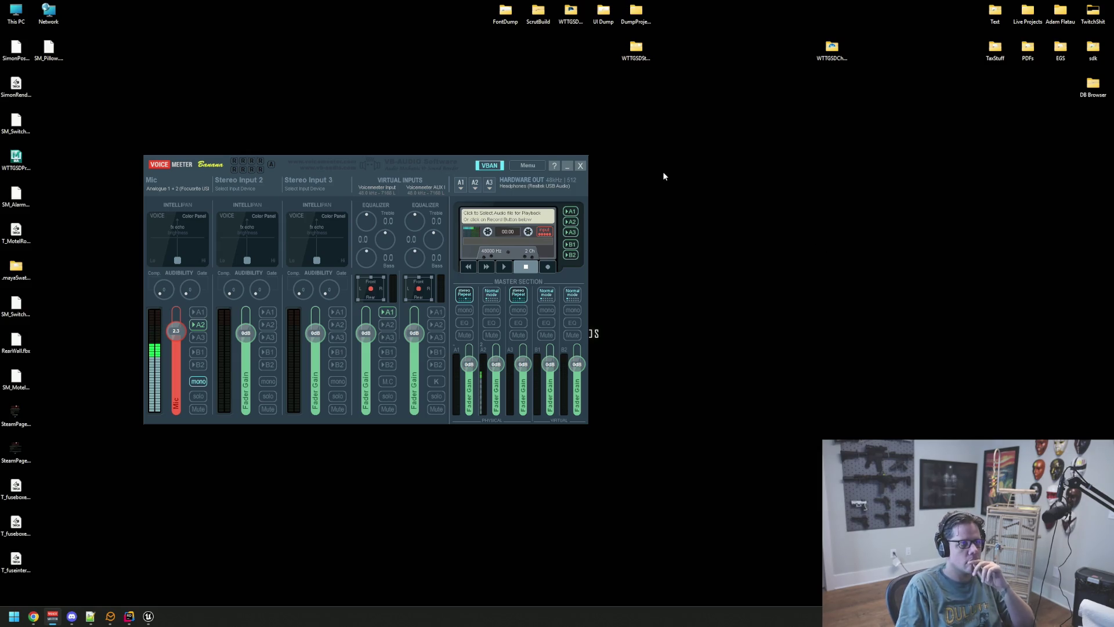
pyautogui.click(567, 165)
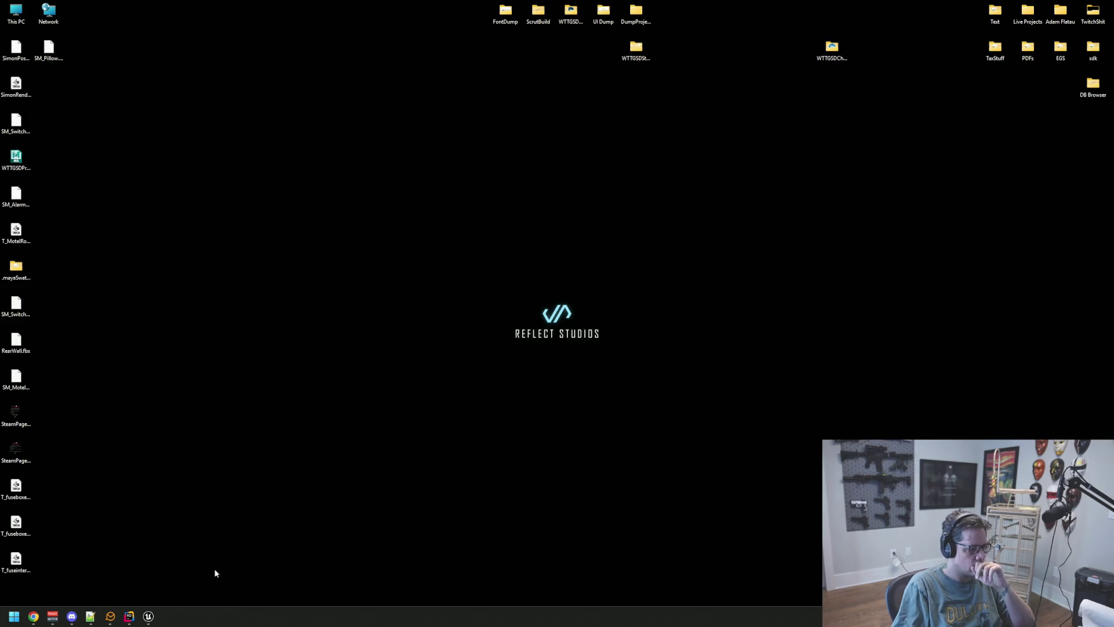
pyautogui.click(149, 616)
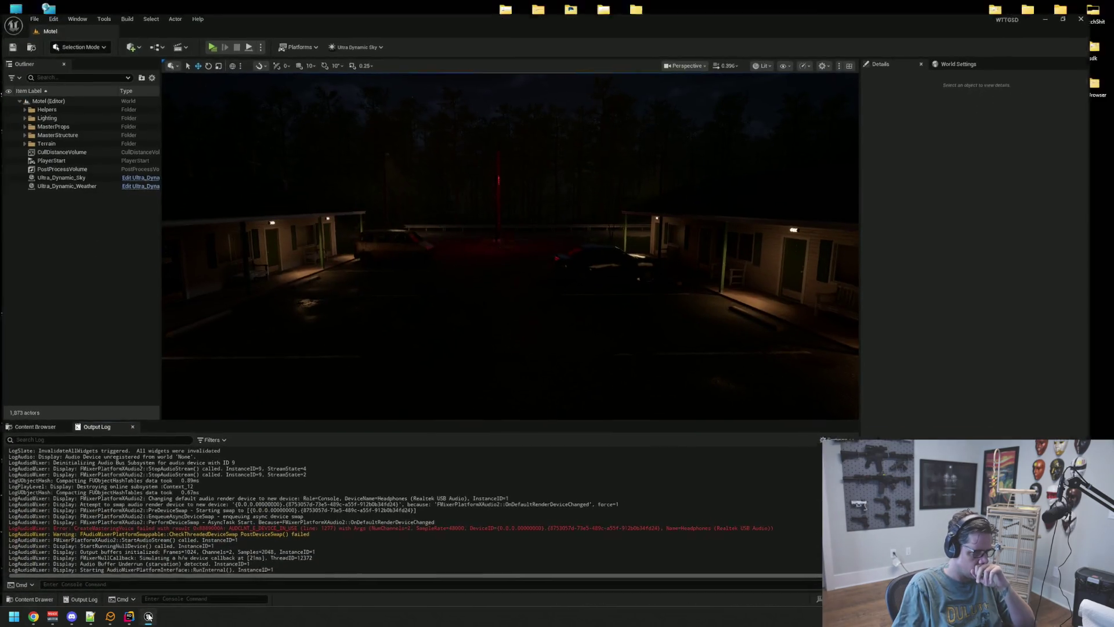
pyautogui.click(148, 616)
pyautogui.click(150, 616)
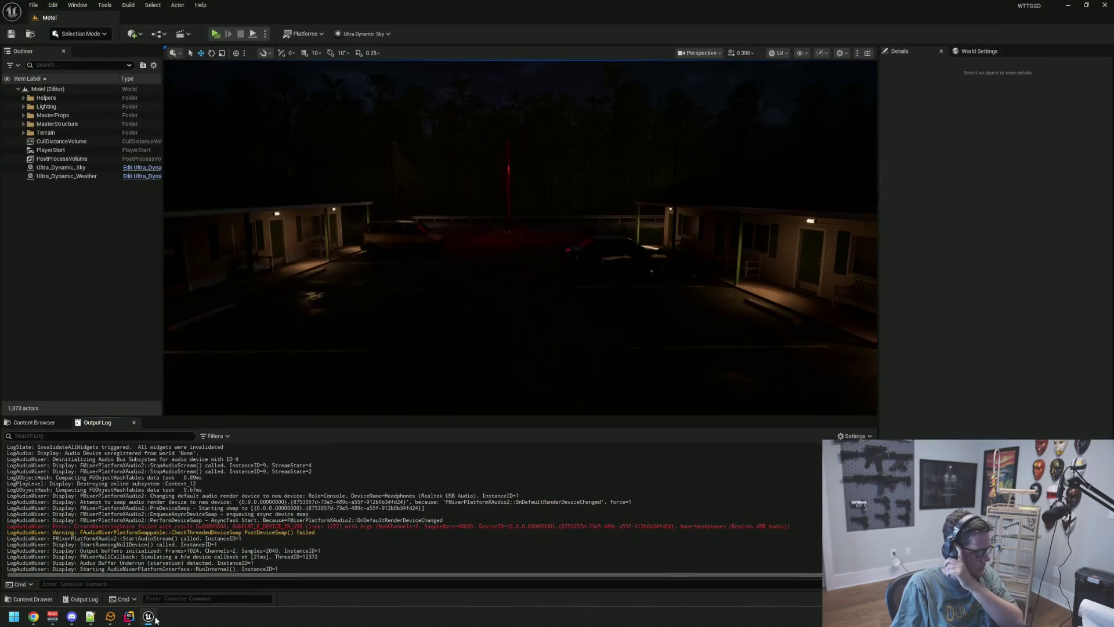
pyautogui.click(150, 616)
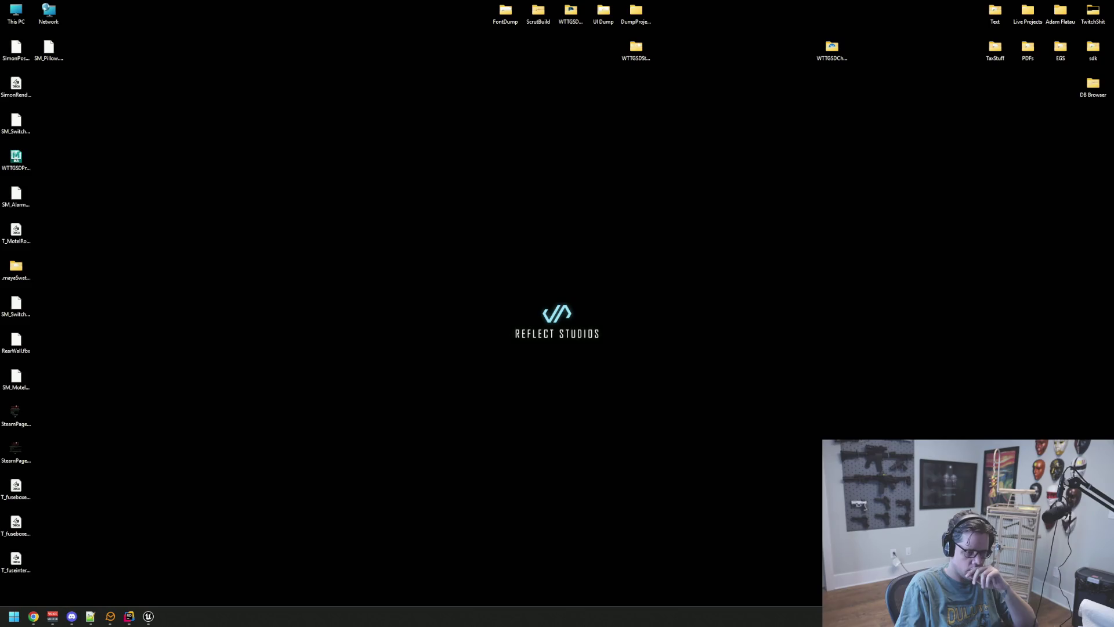
pyautogui.press('XF86AudioPlay')
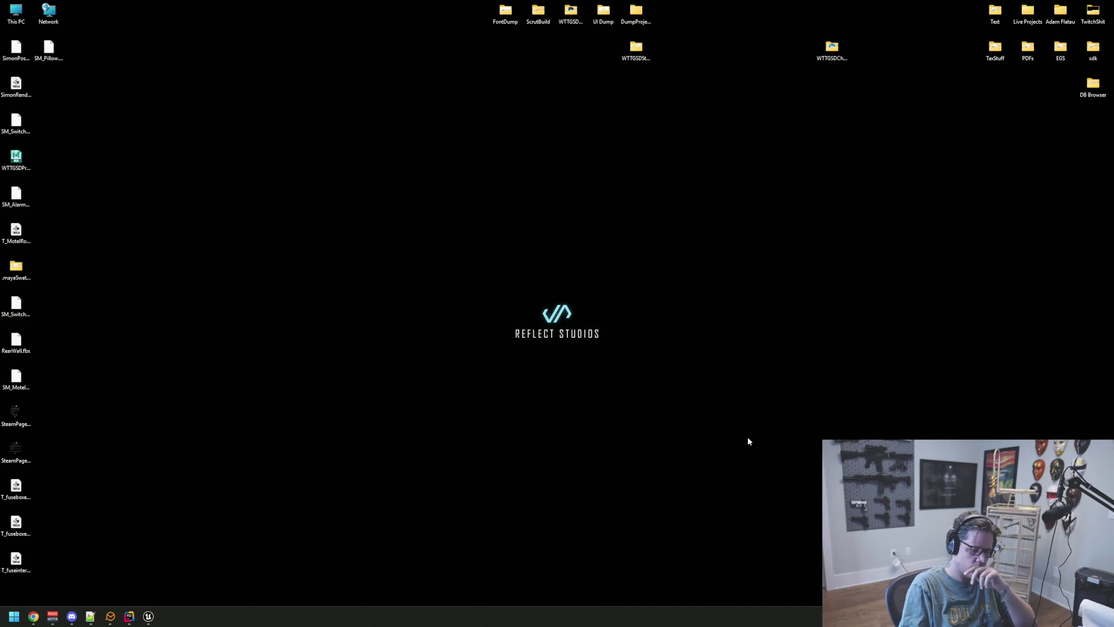
pyautogui.press('XF86AudioPlay')
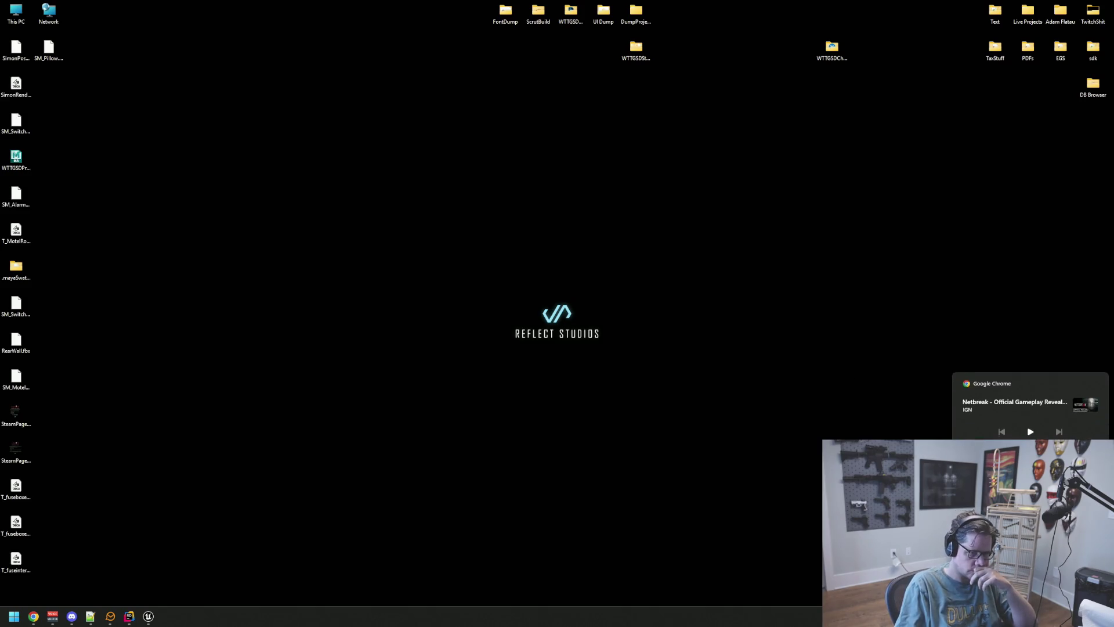
pyautogui.press('super+ctrl+v')
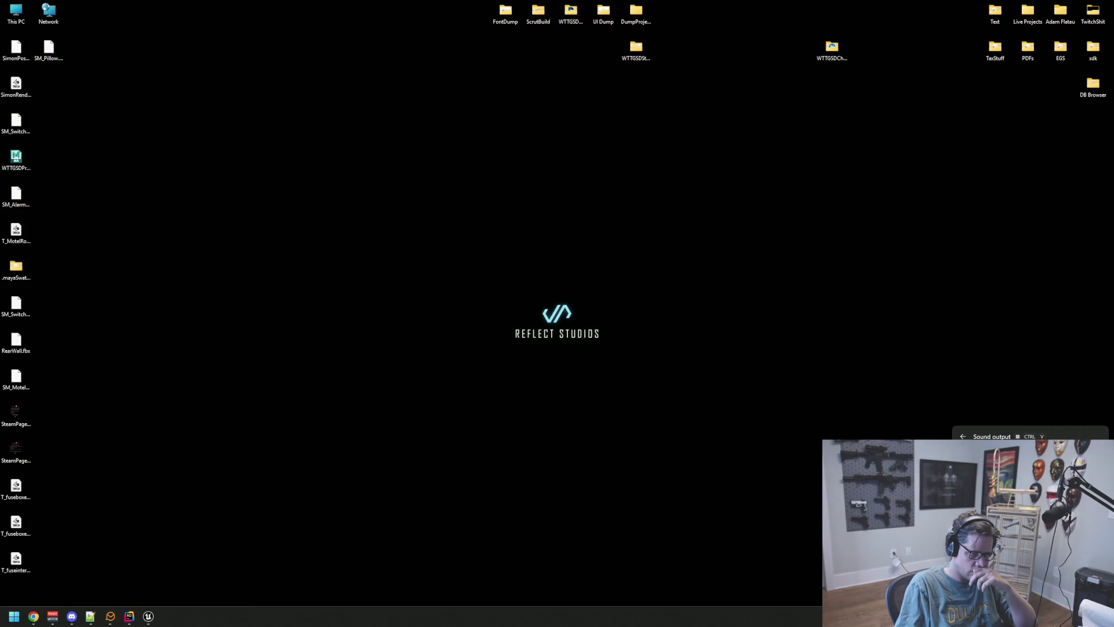
pyautogui.click(607, 484)
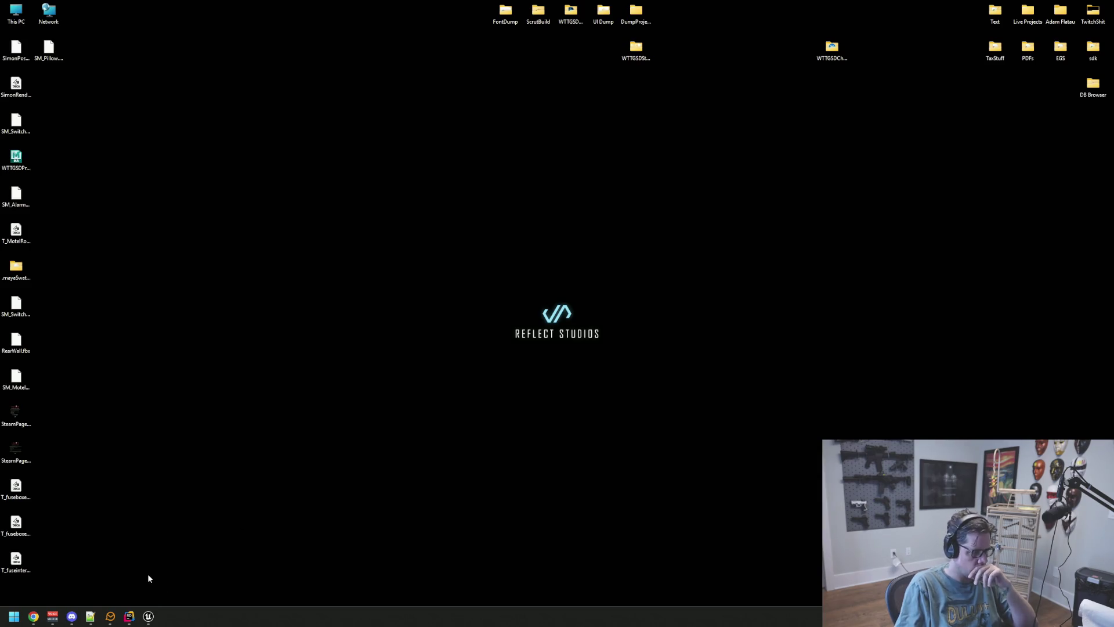
# Step: Route hardware out A1 to WDM Speakers (Focusrite USB Audio), hide the mixer, and open This PC
pyautogui.click(52, 616)
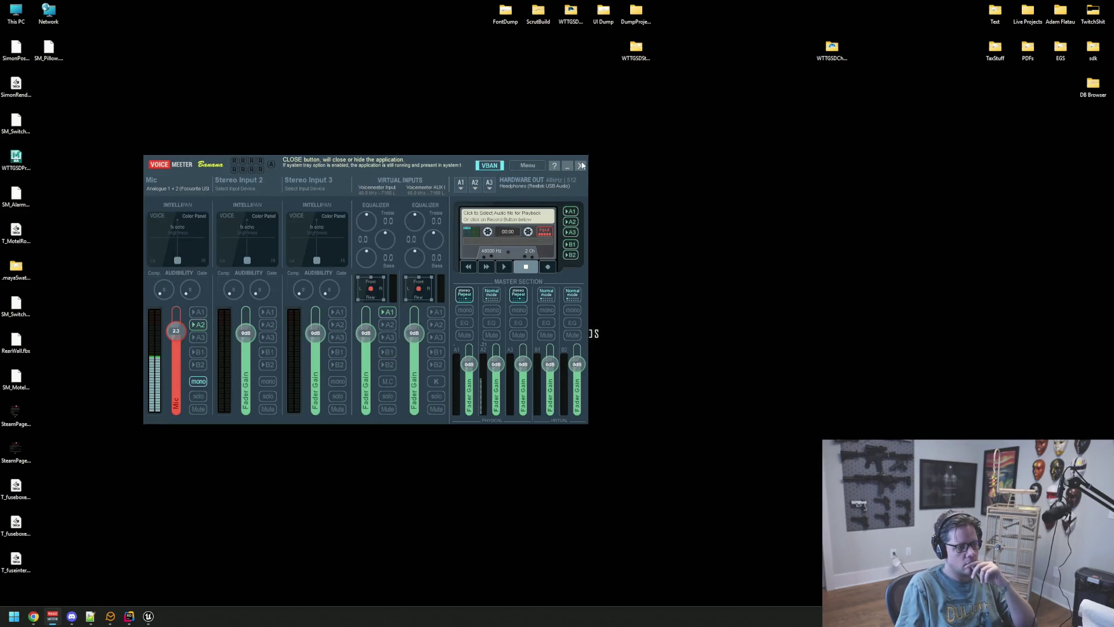
pyautogui.click(462, 184)
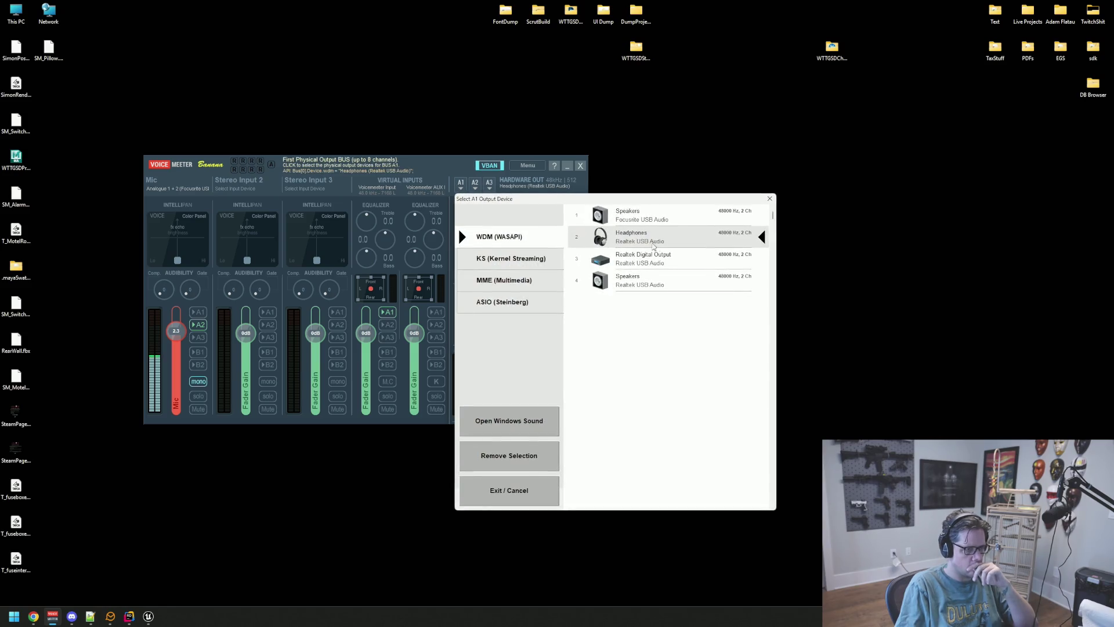
pyautogui.click(674, 219)
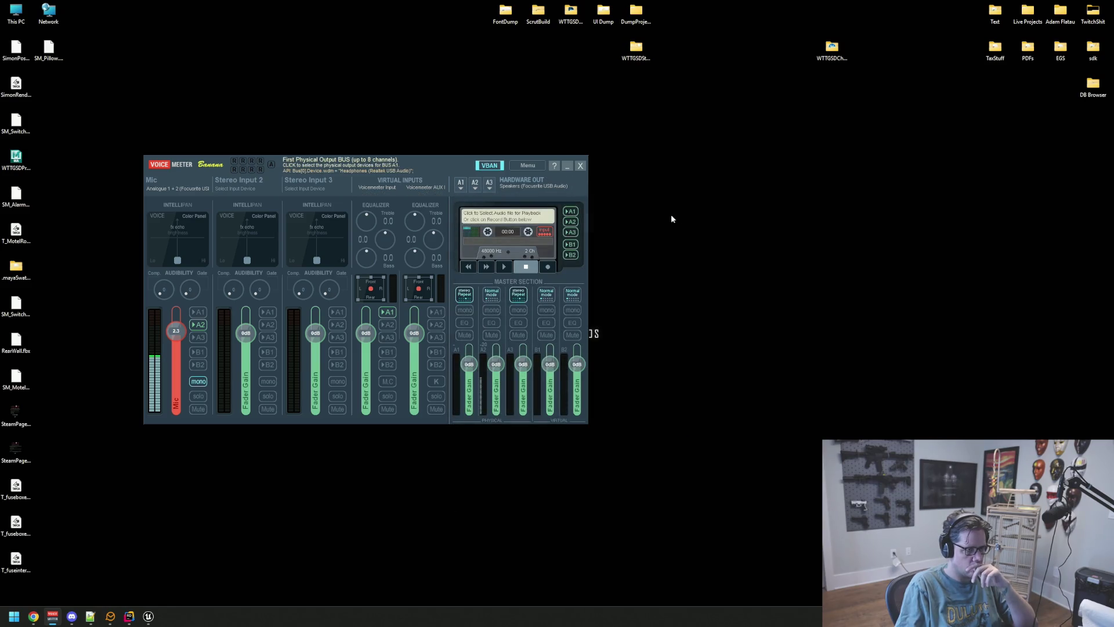
pyautogui.click(567, 165)
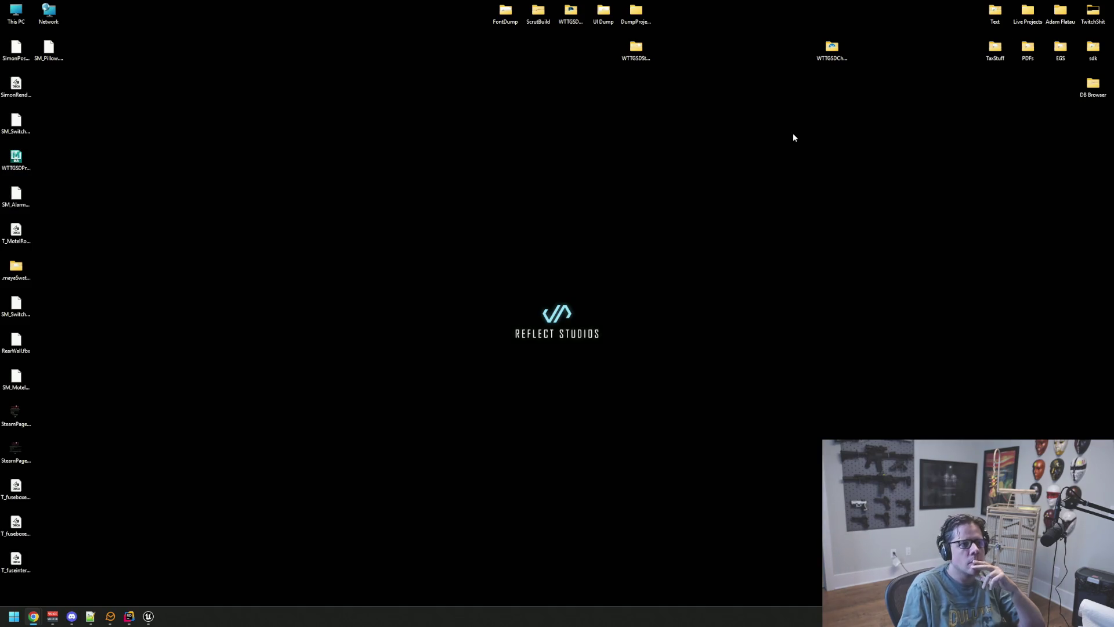
pyautogui.doubleClick(14, 14)
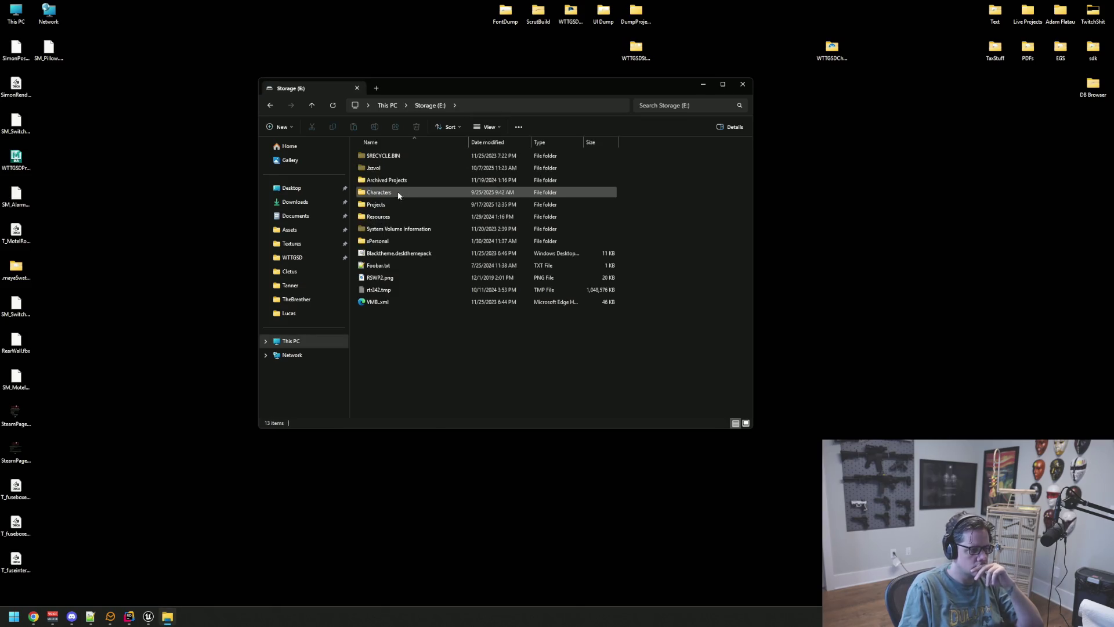
# Step: Browse into Archived Projects > Welcome to the Game 2 > Assets on Storage (E:)
pyautogui.doubleClick(403, 180)
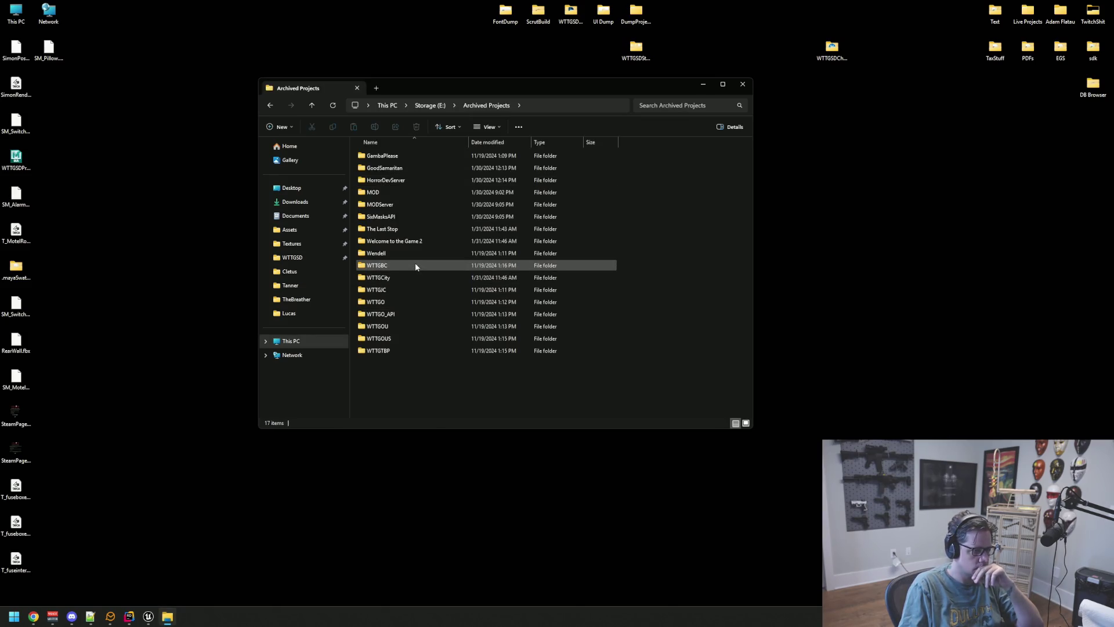
pyautogui.doubleClick(430, 241)
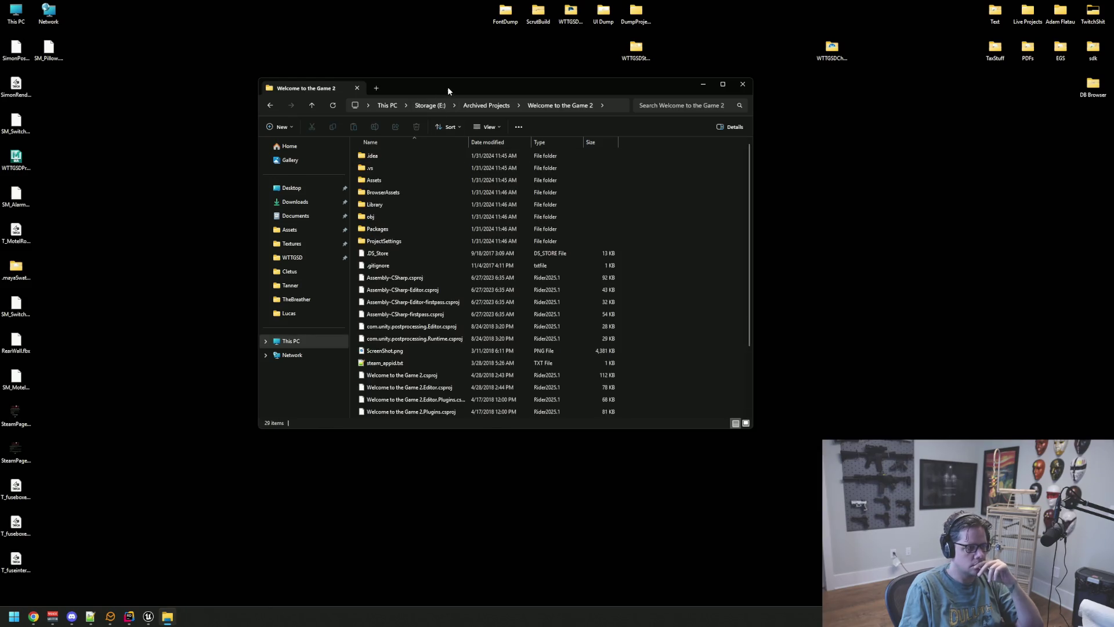
pyautogui.moveTo(448, 86); pyautogui.dragTo(276, 75)
pyautogui.doubleClick(231, 168)
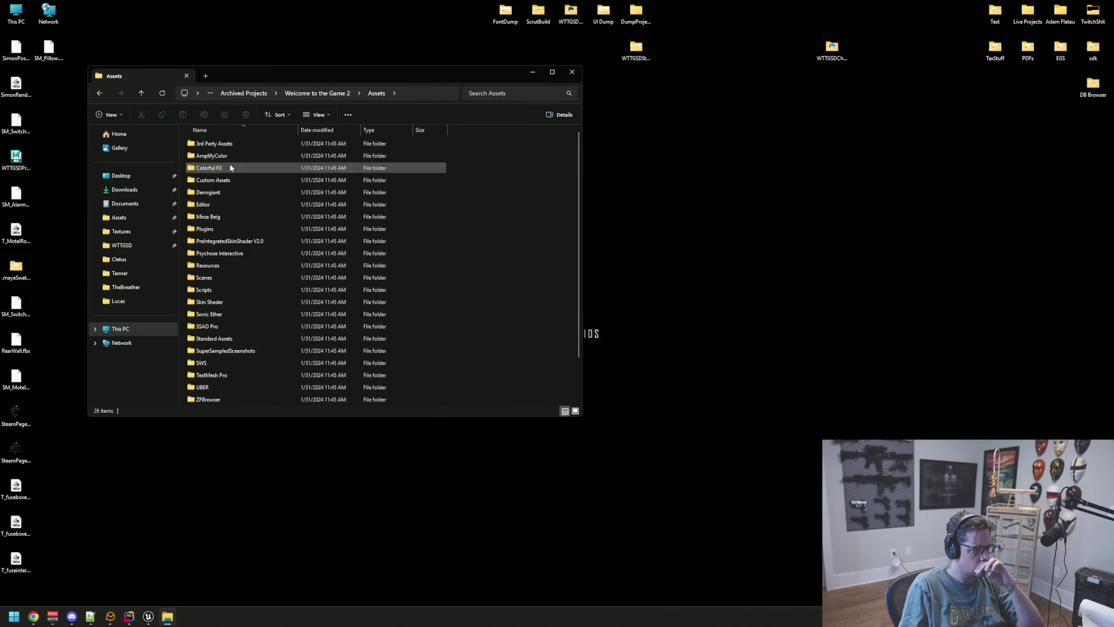
pyautogui.scroll(-2, 258, 218)
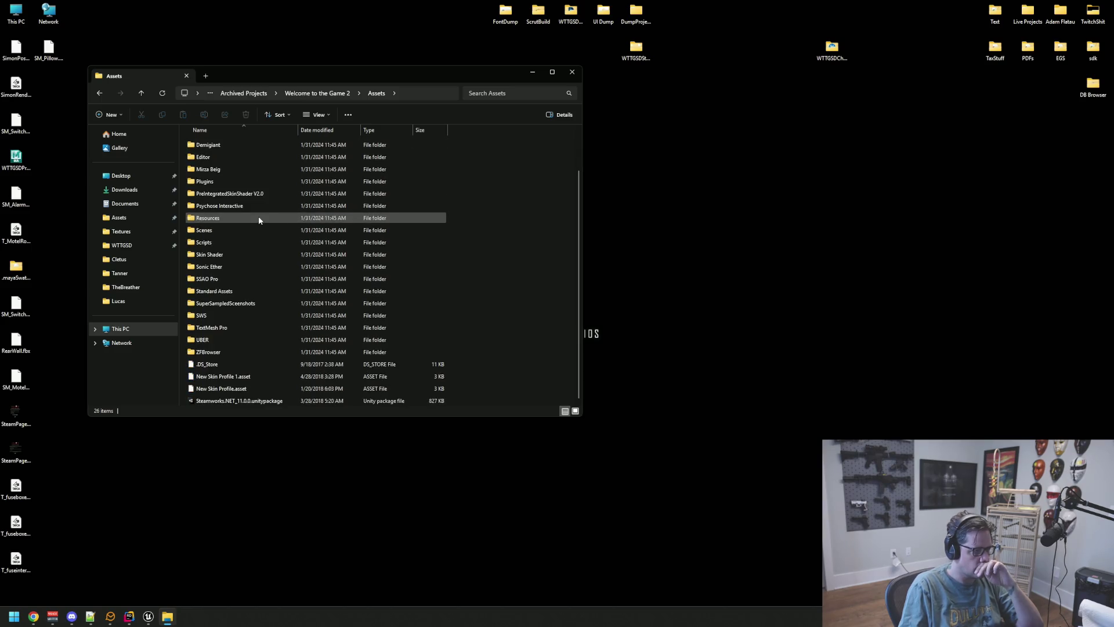
# Step: Return to the Storage (E:) listing and open the Projects folder, keeping Explorer in front
pyautogui.click(97, 94)
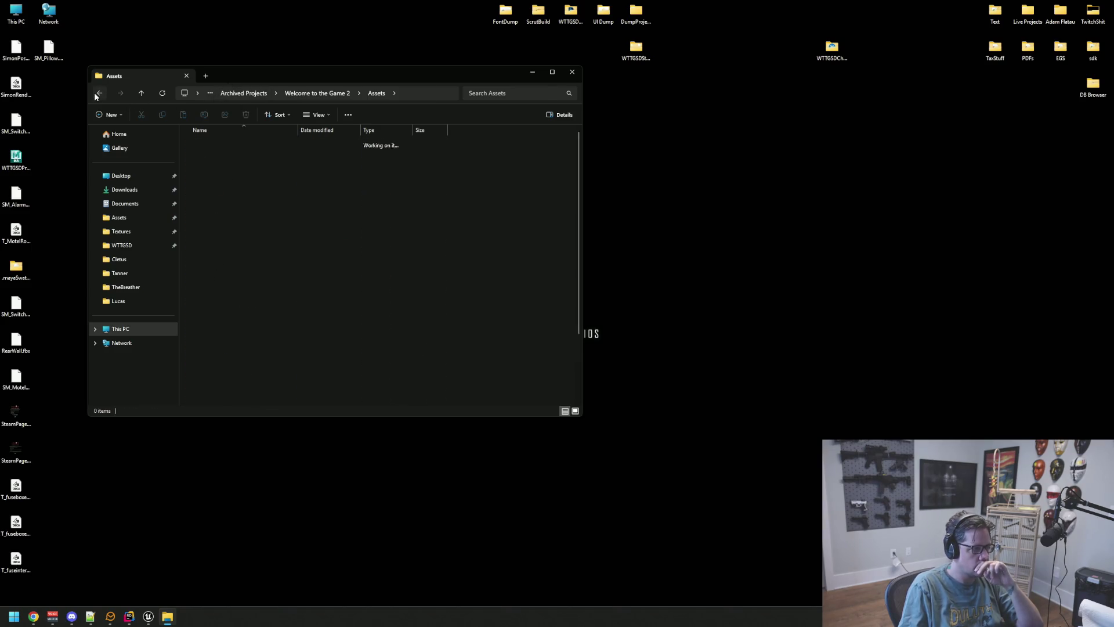
pyautogui.click(231, 194)
pyautogui.doubleClick(230, 193)
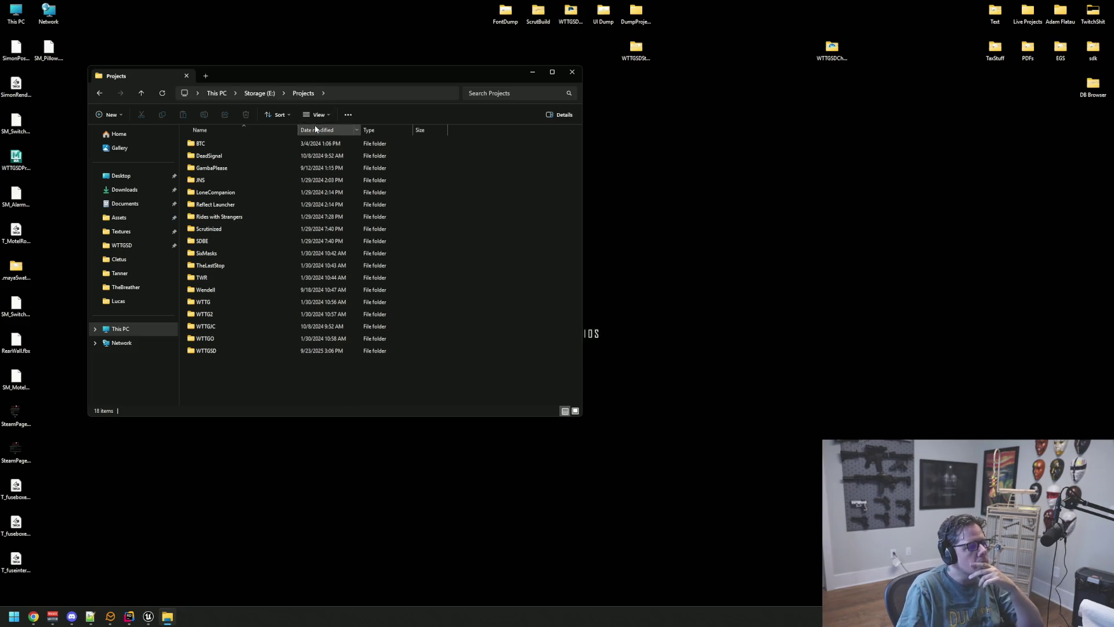
pyautogui.moveTo(285, 74); pyautogui.dragTo(246, 91)
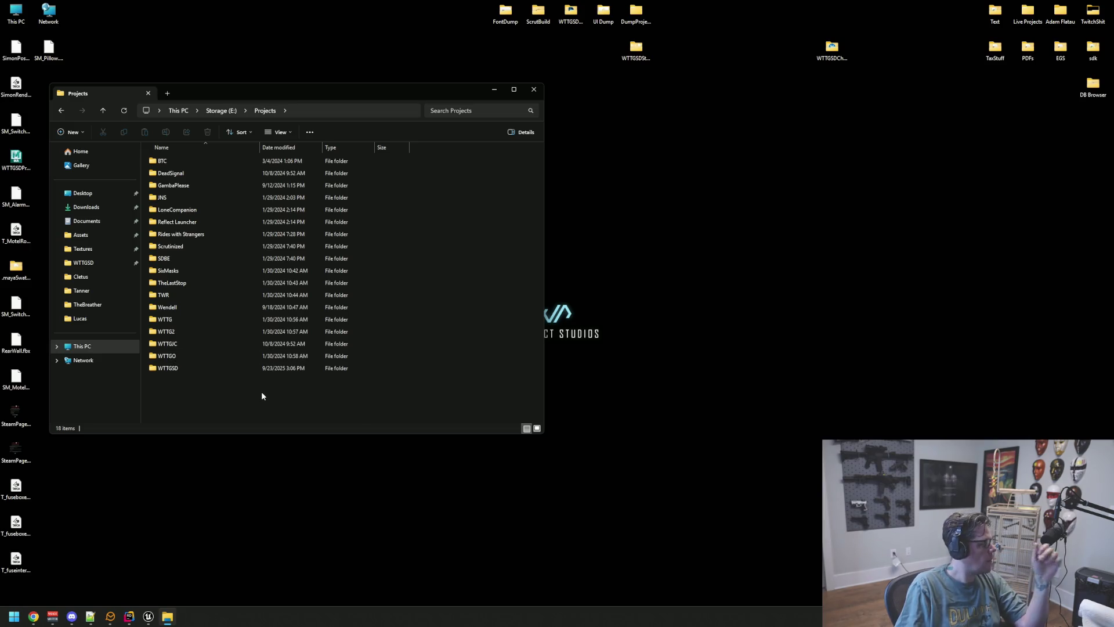
pyautogui.hotkey('alt', 'Tab')
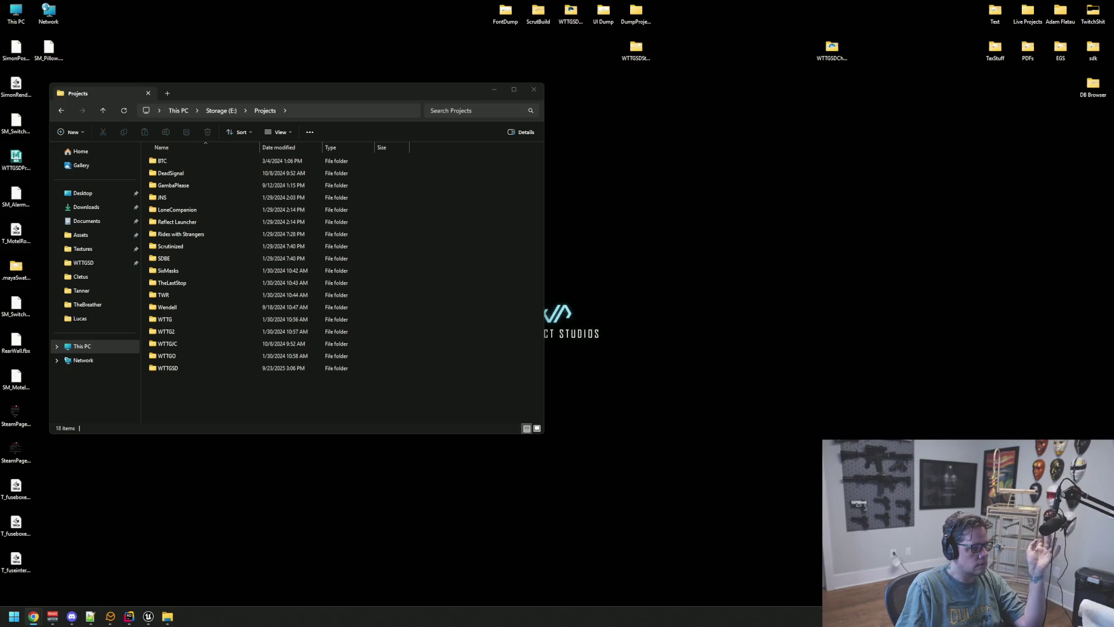
pyautogui.click(207, 403)
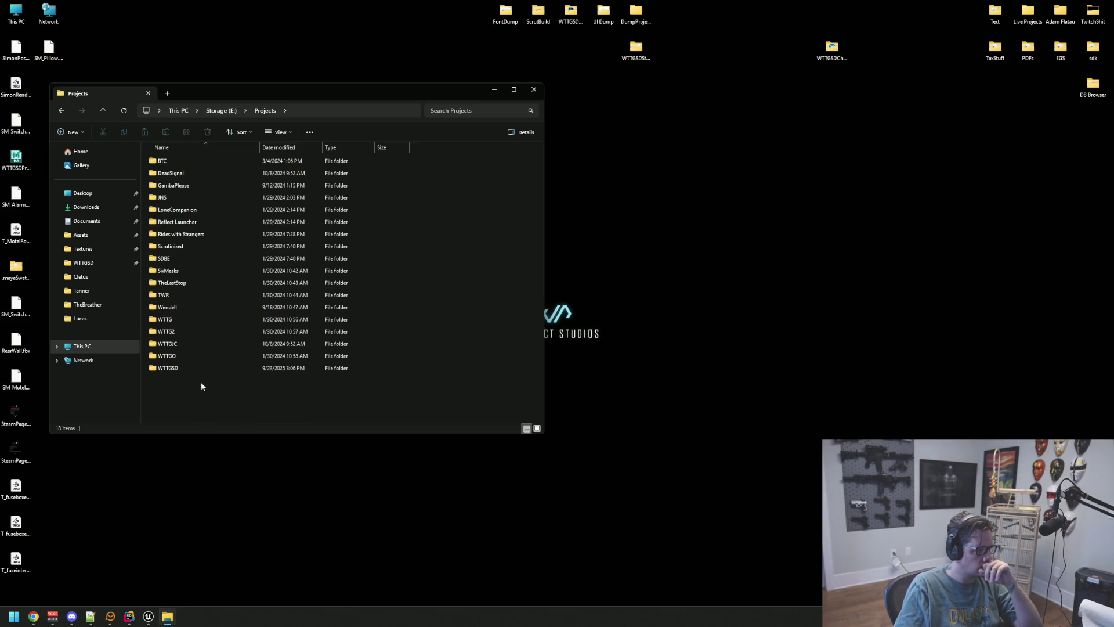
# Step: Open WTTG2 > Assets > Music and load wttg2mainAmb.aup in Audacity
pyautogui.doubleClick(197, 329)
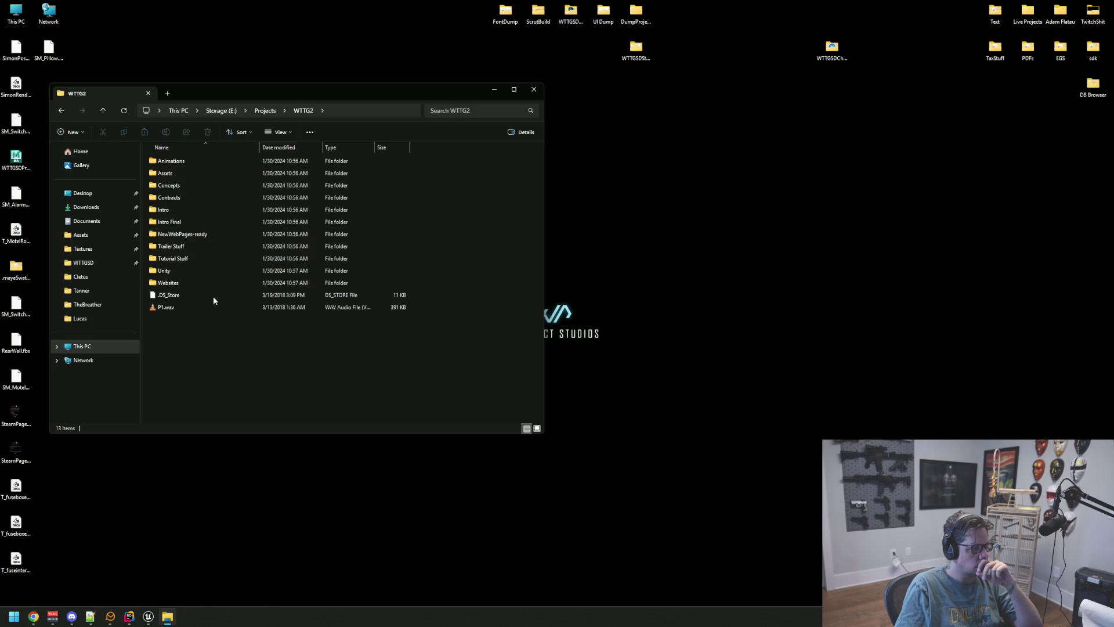
pyautogui.doubleClick(199, 173)
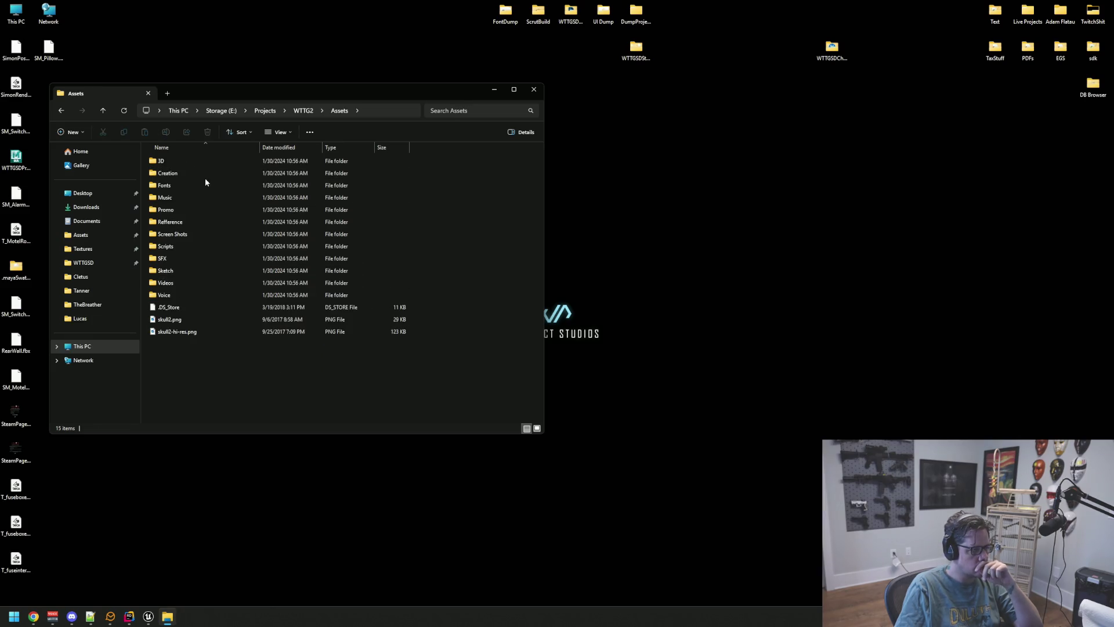
pyautogui.doubleClick(194, 197)
pyautogui.doubleClick(180, 295)
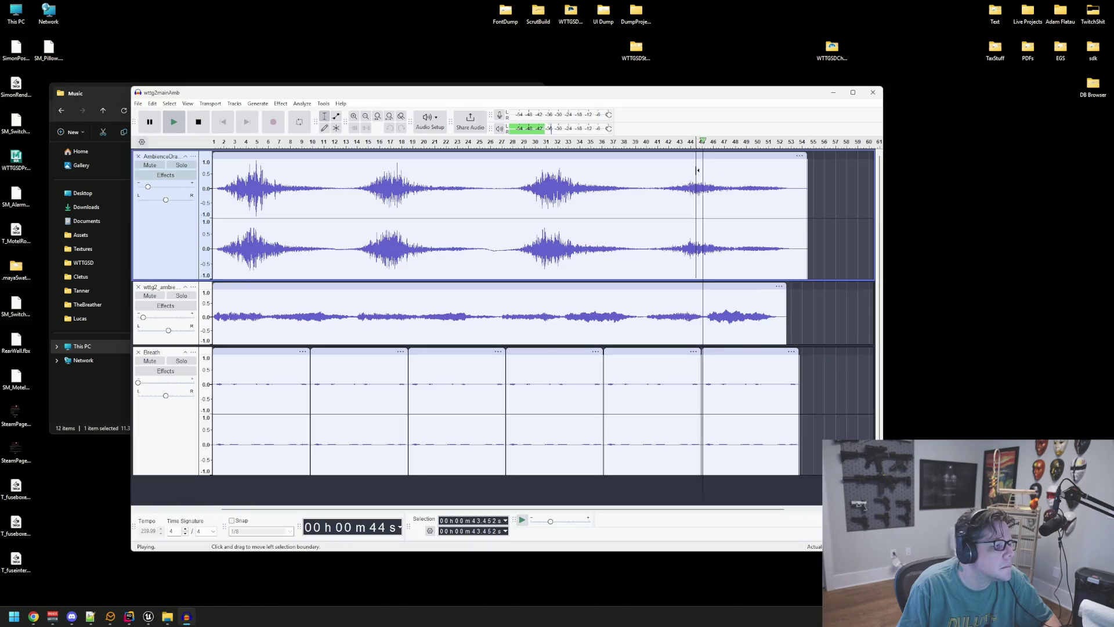
pyautogui.moveTo(395, 95)
pyautogui.mouseDown()
pyautogui.moveTo(675, 84)
pyautogui.moveTo(543, 55)
pyautogui.mouseUp()
# Step: Play Dangerous Cave Drone.wav and then Full Version.wav in VLC
pyautogui.doubleClick(191, 209)
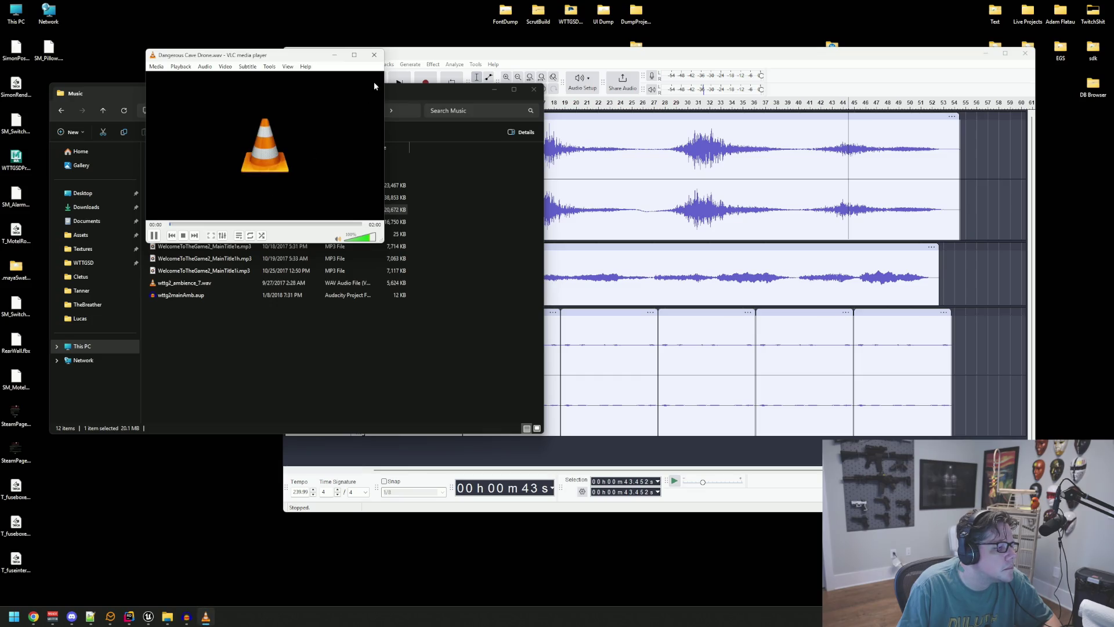
pyautogui.click(377, 56)
pyautogui.doubleClick(192, 222)
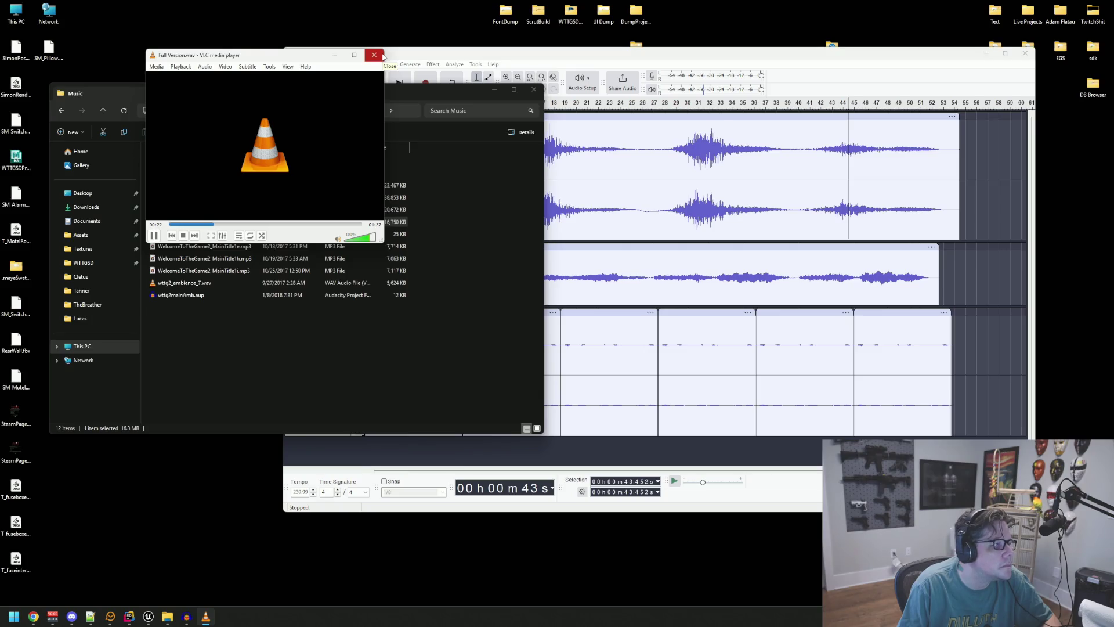
pyautogui.click(376, 55)
pyautogui.doubleClick(252, 244)
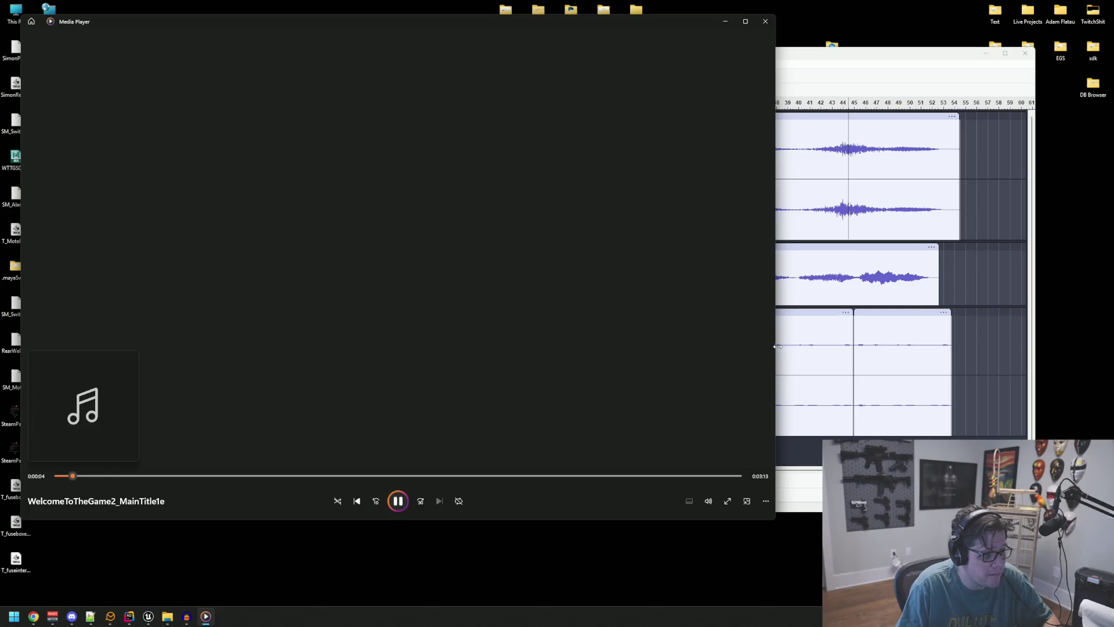
pyautogui.moveTo(772, 519); pyautogui.dragTo(439, 305)
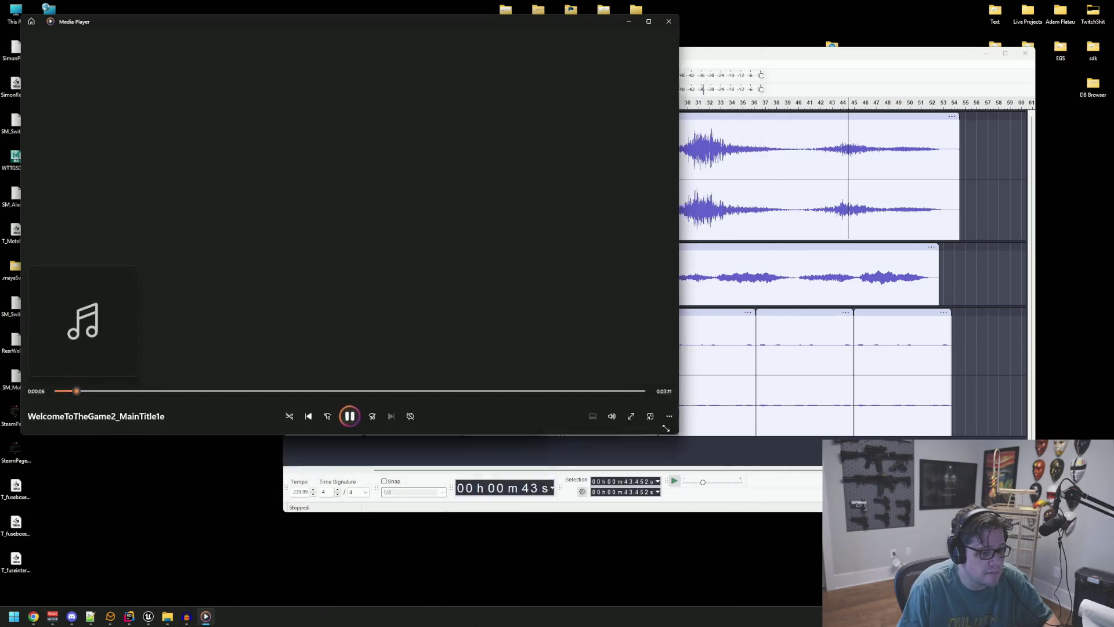
pyautogui.moveTo(261, 23); pyautogui.dragTo(538, 157)
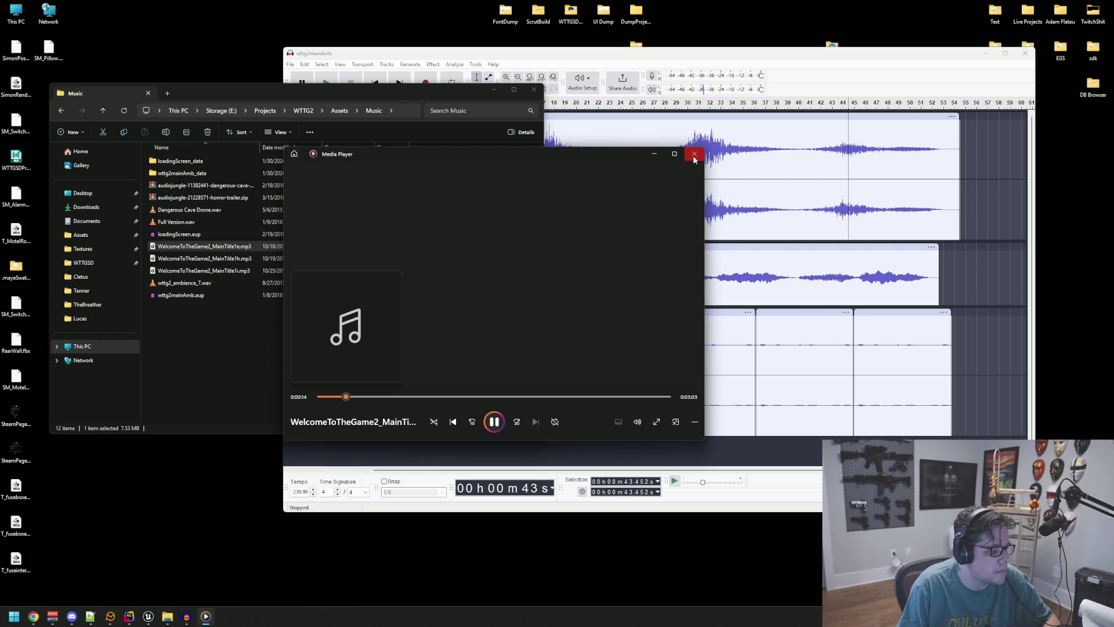
pyautogui.click(693, 156)
pyautogui.click(391, 352)
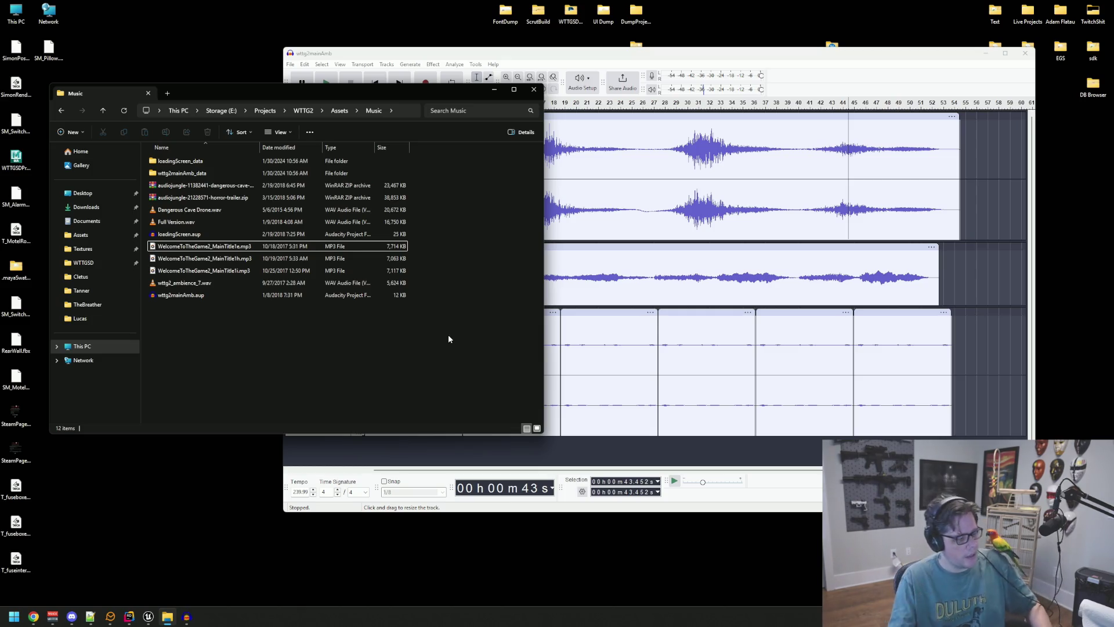
pyautogui.press('XF86AudioPlay')
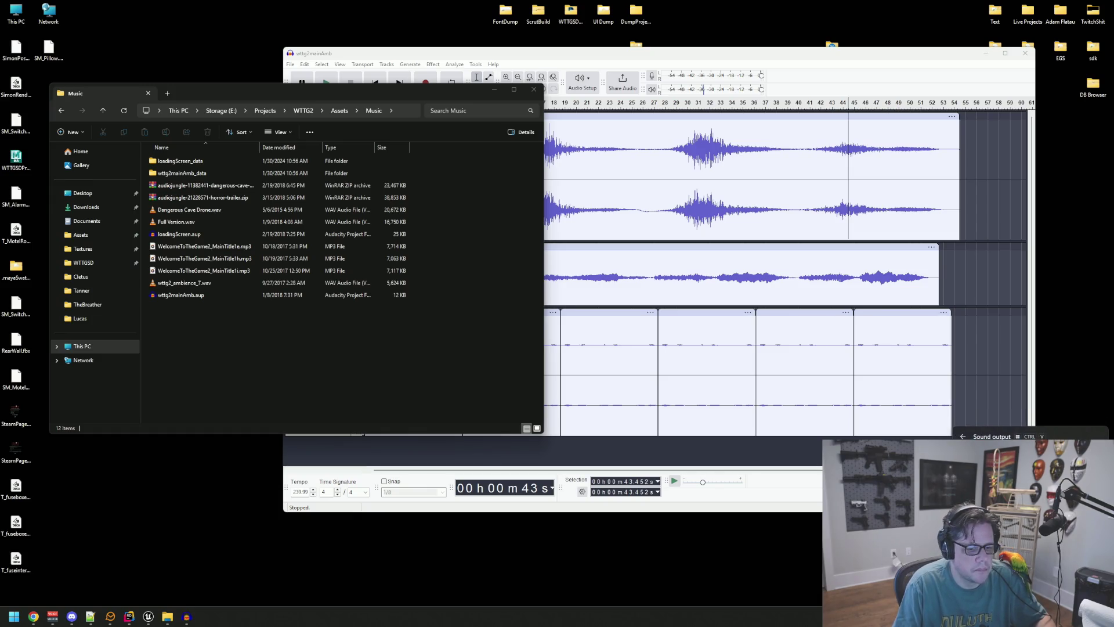
pyautogui.click(53, 616)
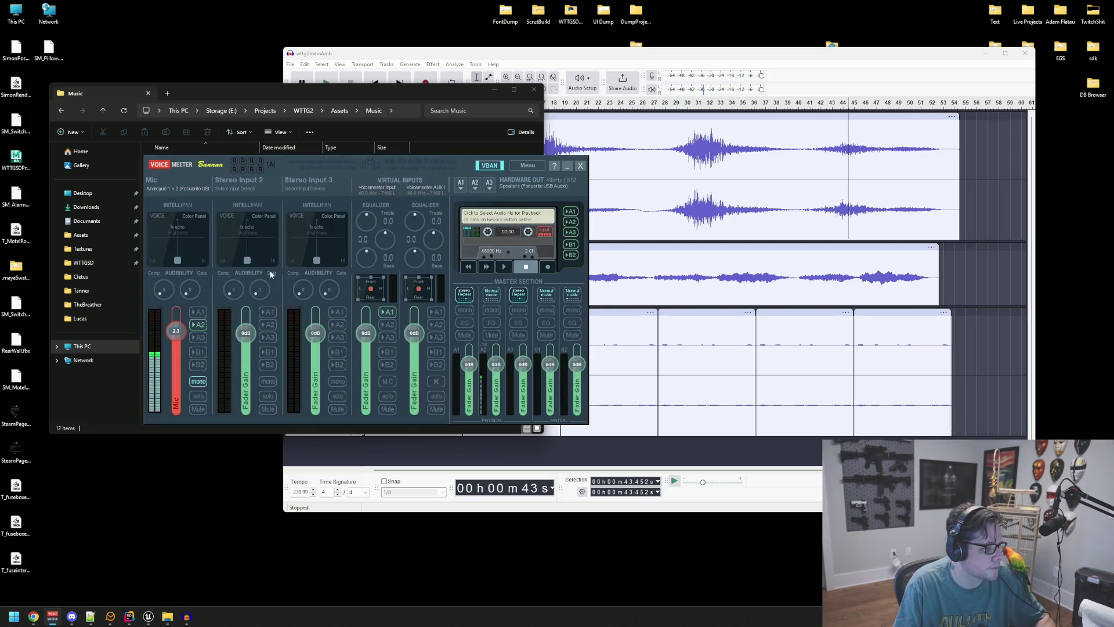
# Step: Play WelcomeToTheGame2_MainTitle1e.mp3 from the Music folder and seek it back to 0
pyautogui.click(132, 350)
pyautogui.click(206, 247)
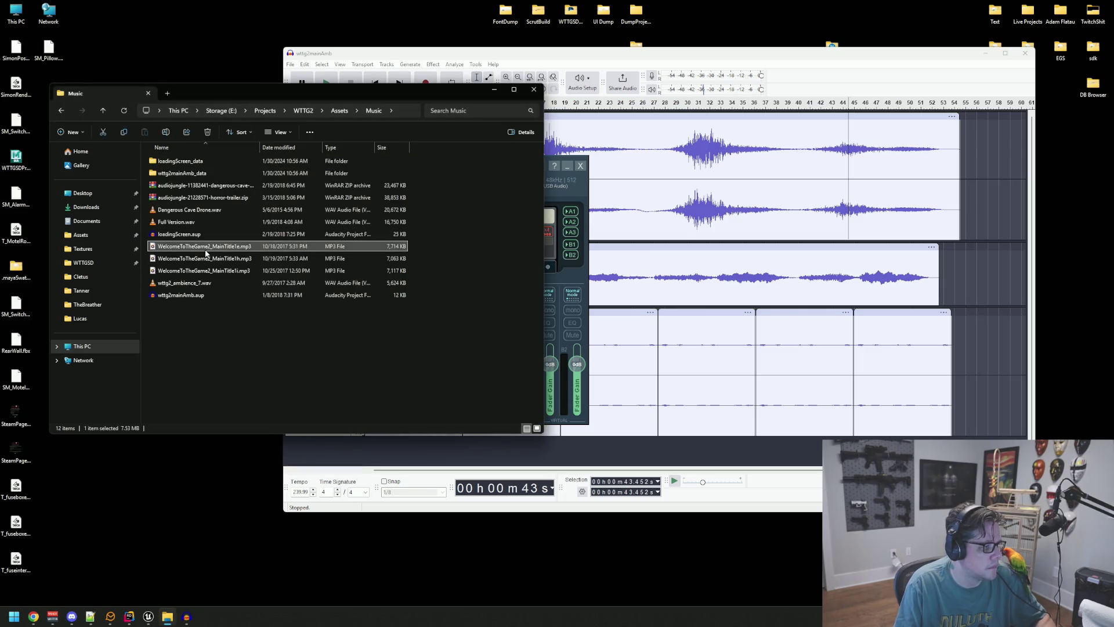
pyautogui.doubleClick(207, 247)
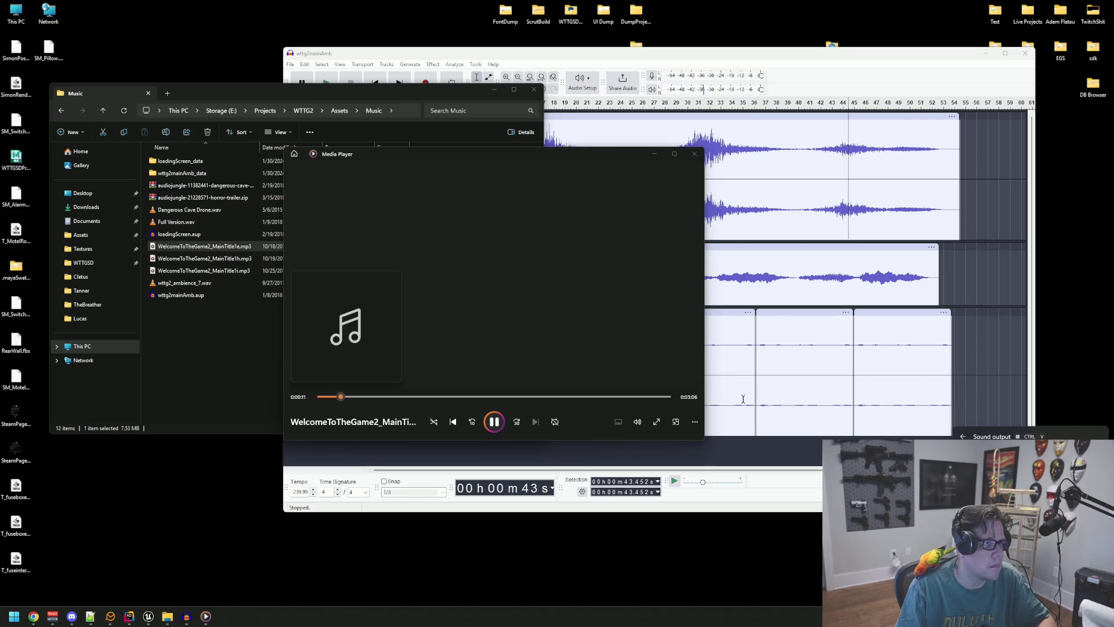
pyautogui.click(506, 317)
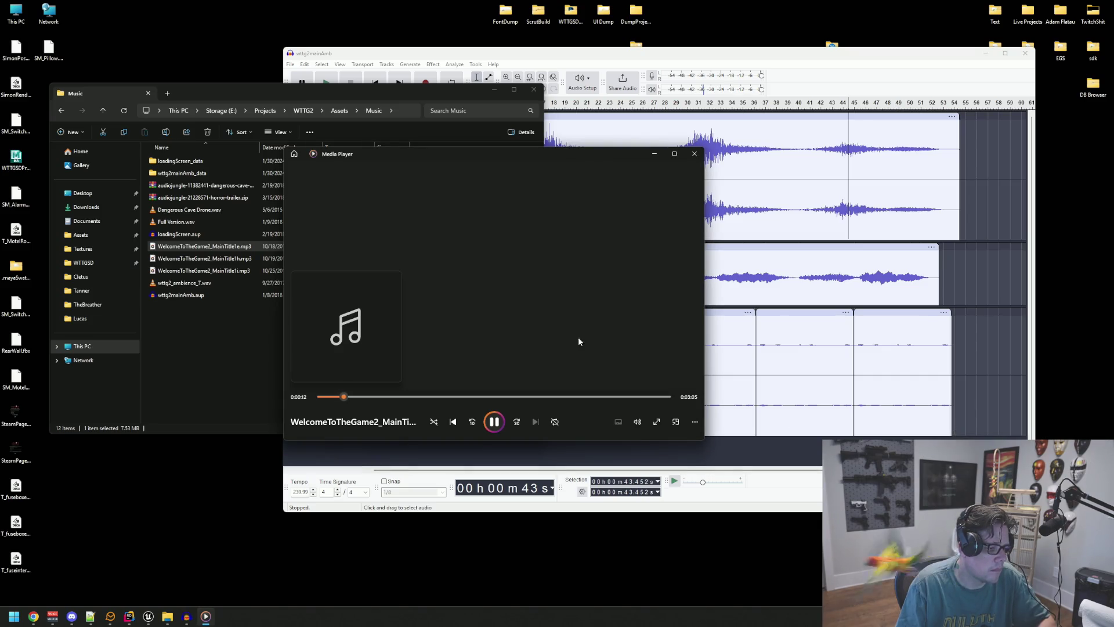
pyautogui.moveTo(338, 396); pyautogui.dragTo(321, 396)
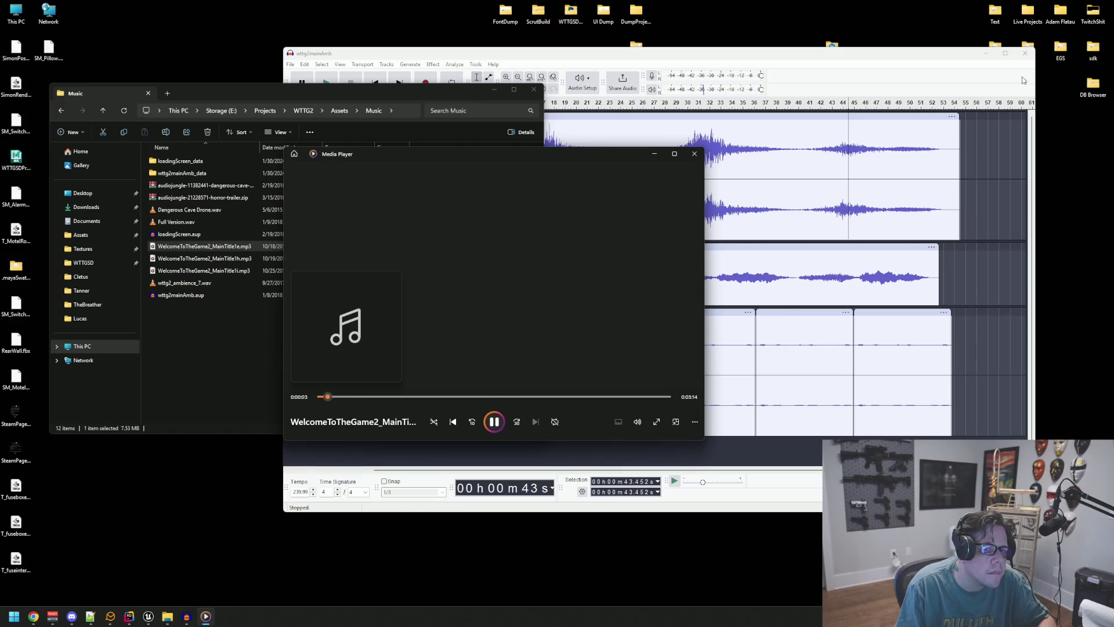
# Step: Minimize Audacity and close the Media Player window
pyautogui.click(984, 54)
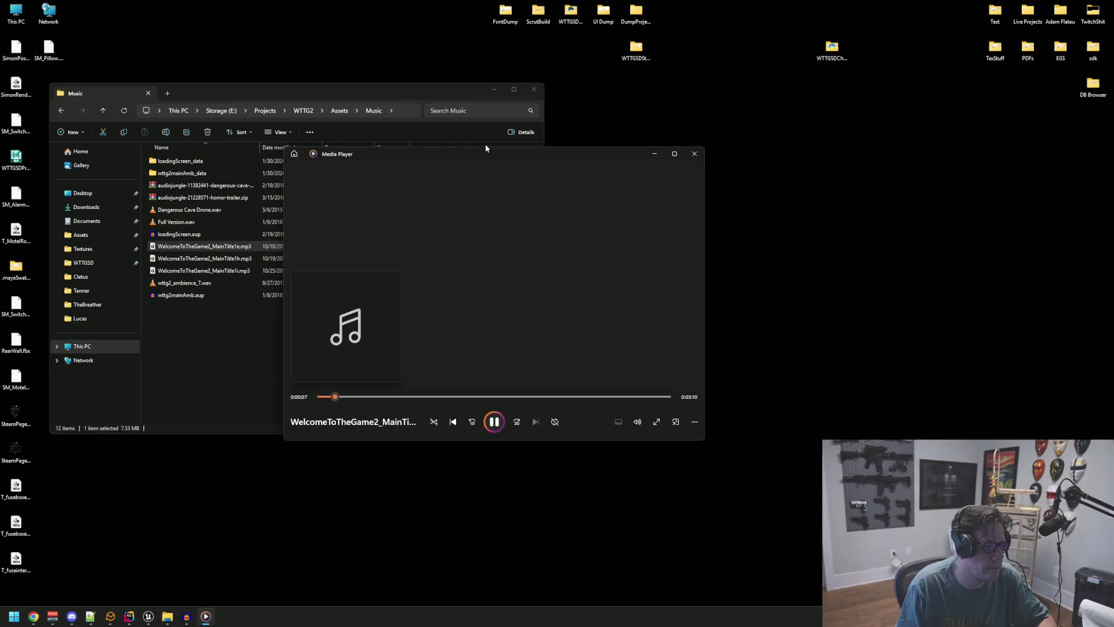
pyautogui.moveTo(485, 146); pyautogui.dragTo(519, 126)
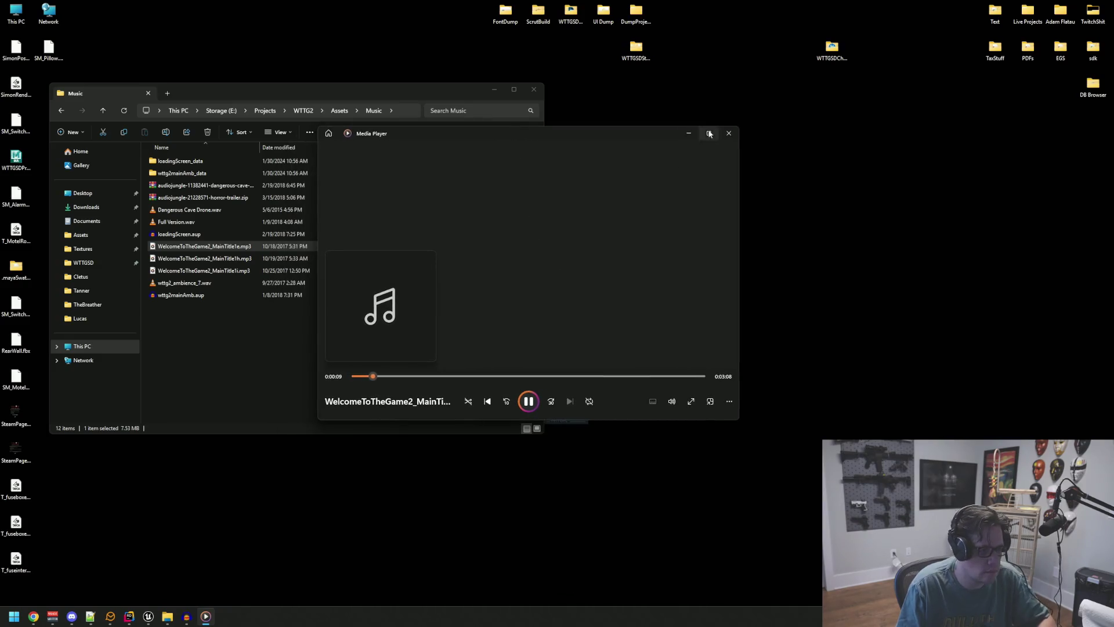
pyautogui.click(728, 133)
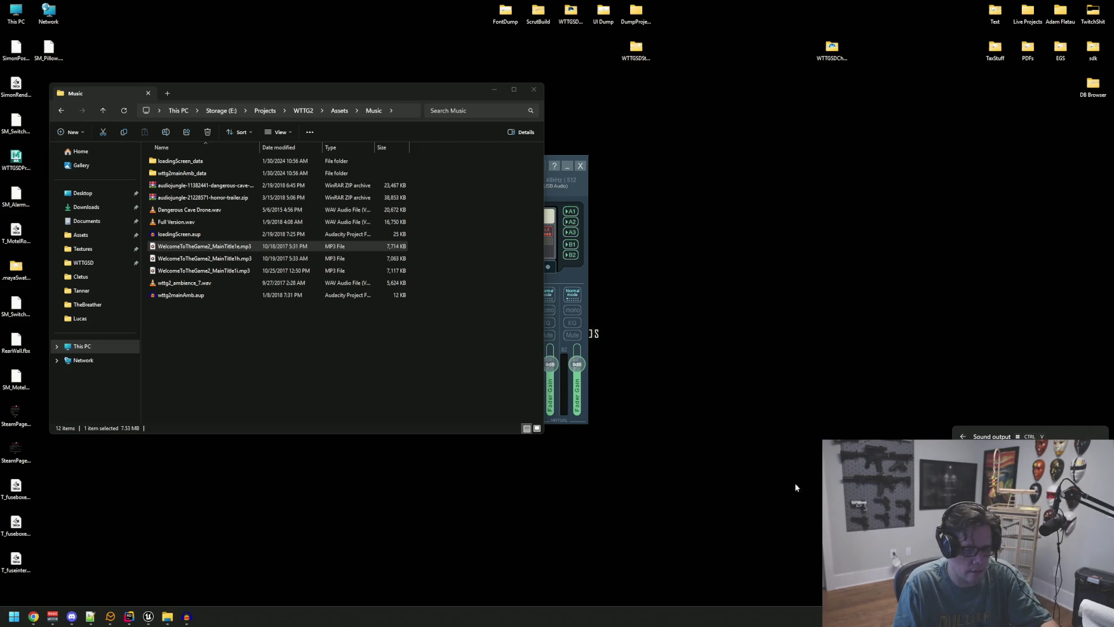
# Step: Reselect Speakers (Focusrite) for A1, decline the Remove Selection prompt, and drag the mixer right off the file list
pyautogui.click(565, 191)
pyautogui.click(461, 183)
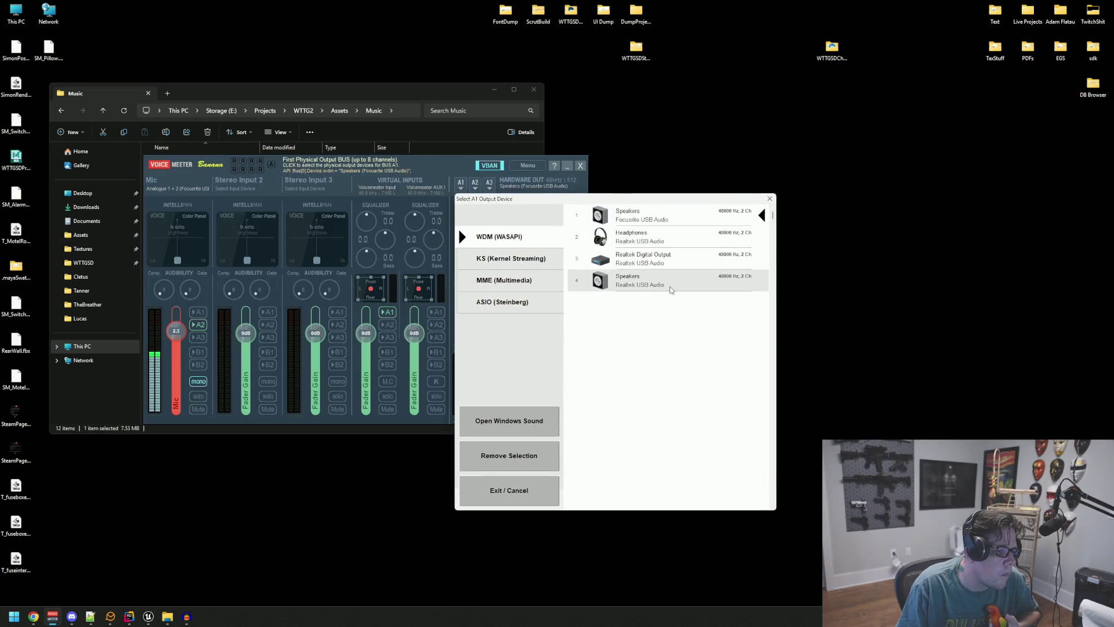
pyautogui.click(663, 226)
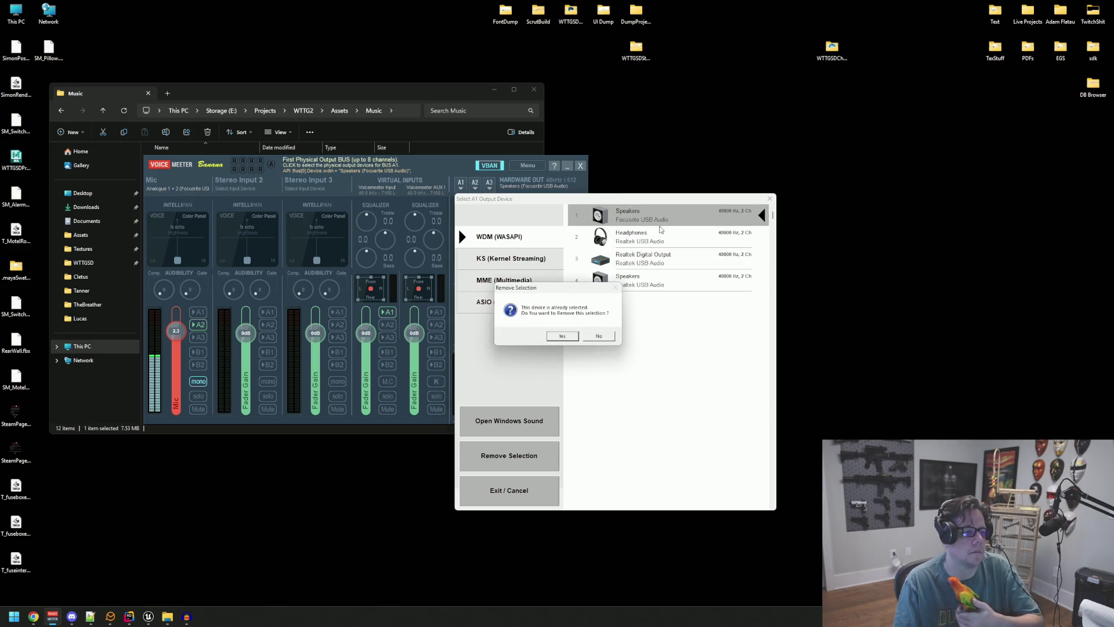
pyautogui.click(597, 338)
pyautogui.click(760, 215)
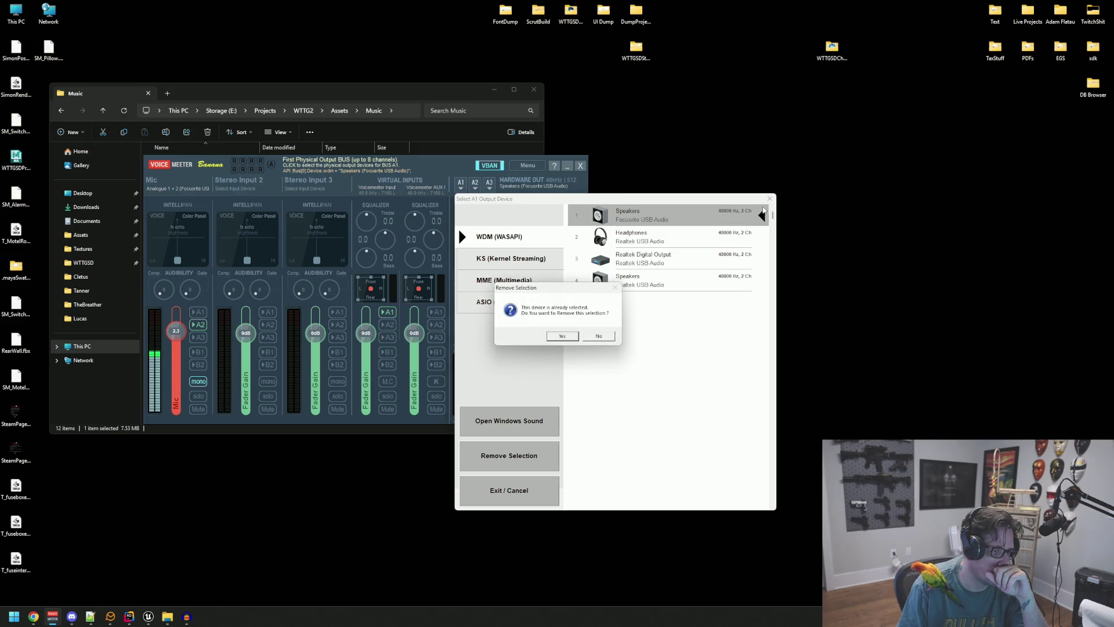
pyautogui.click(567, 333)
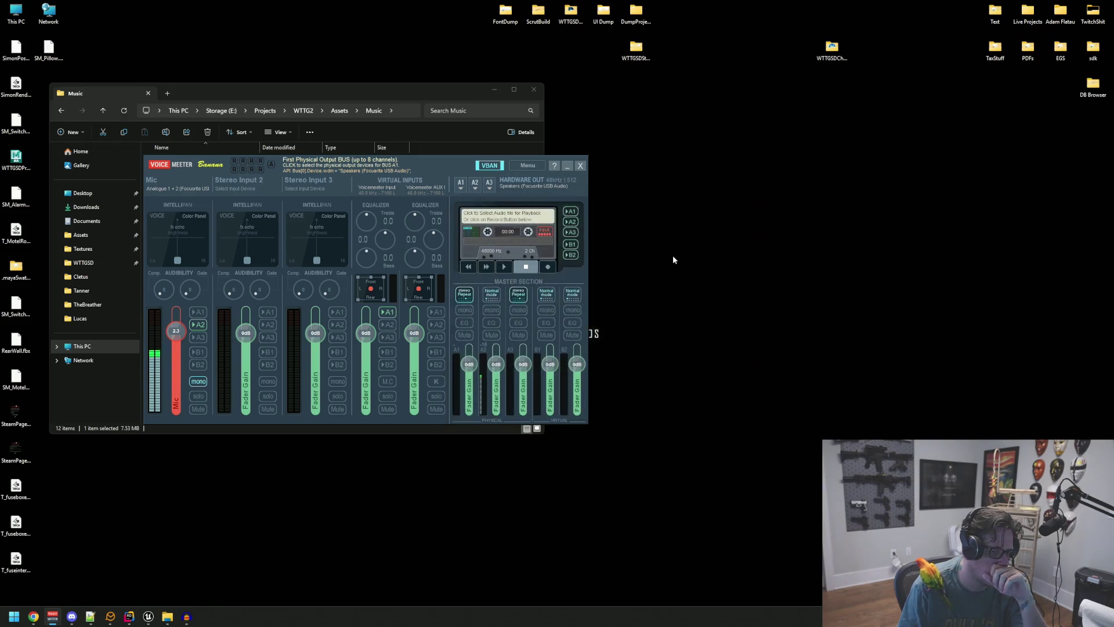
pyautogui.moveTo(393, 161); pyautogui.dragTo(796, 166)
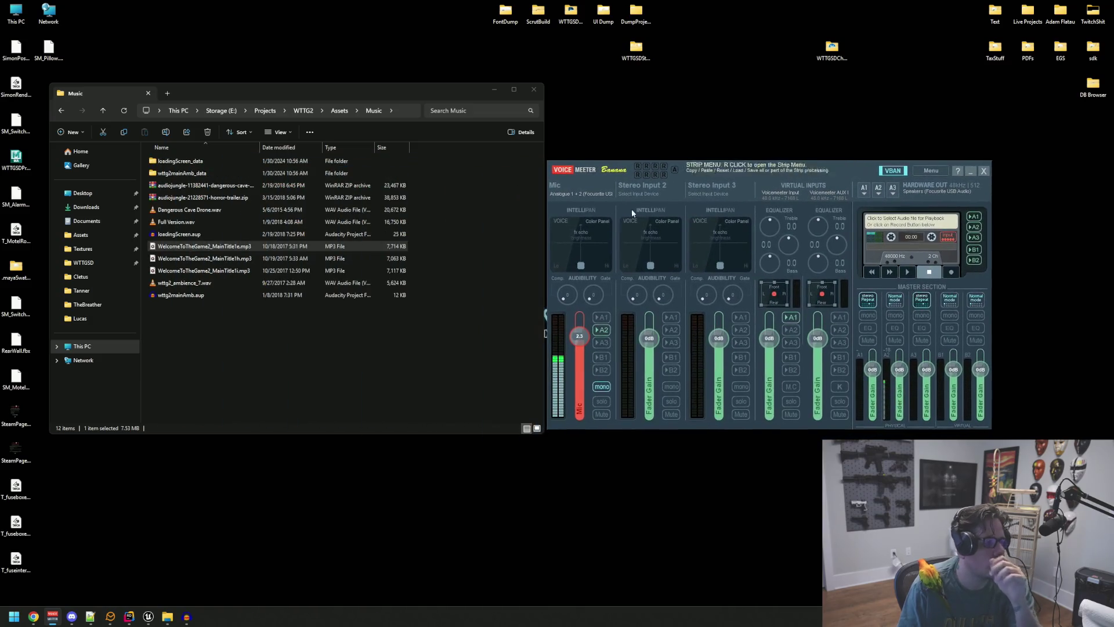
# Step: Briefly open MainTitle1b.mp3, close the player, then route A1 to Headphones (Realtek USB Audio)
pyautogui.doubleClick(306, 258)
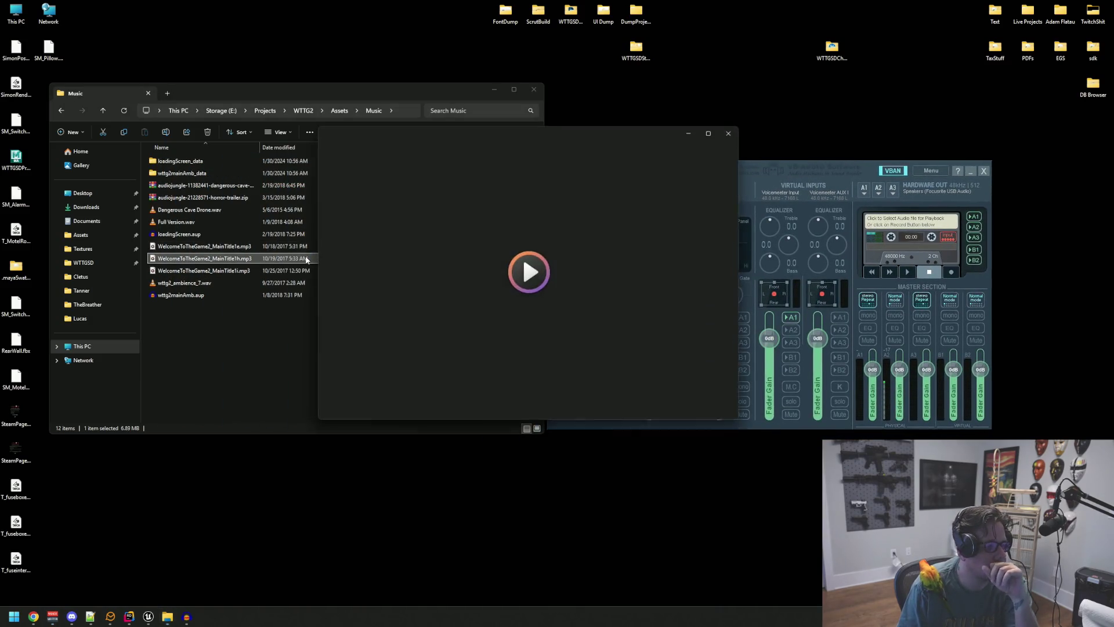
pyautogui.click(728, 133)
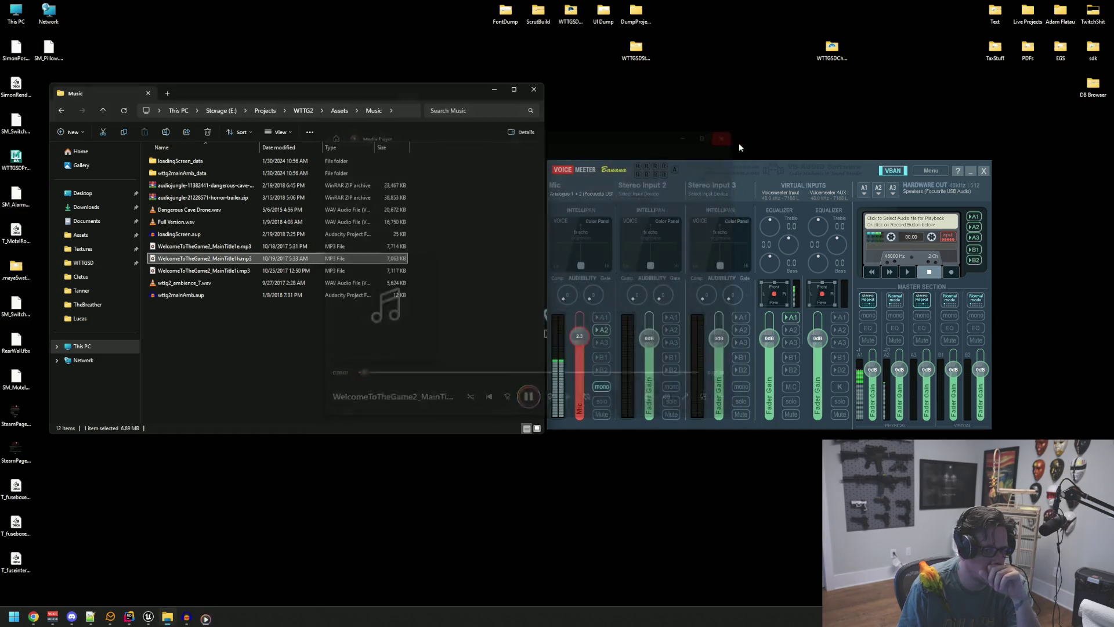
pyautogui.moveTo(736, 168); pyautogui.dragTo(753, 169)
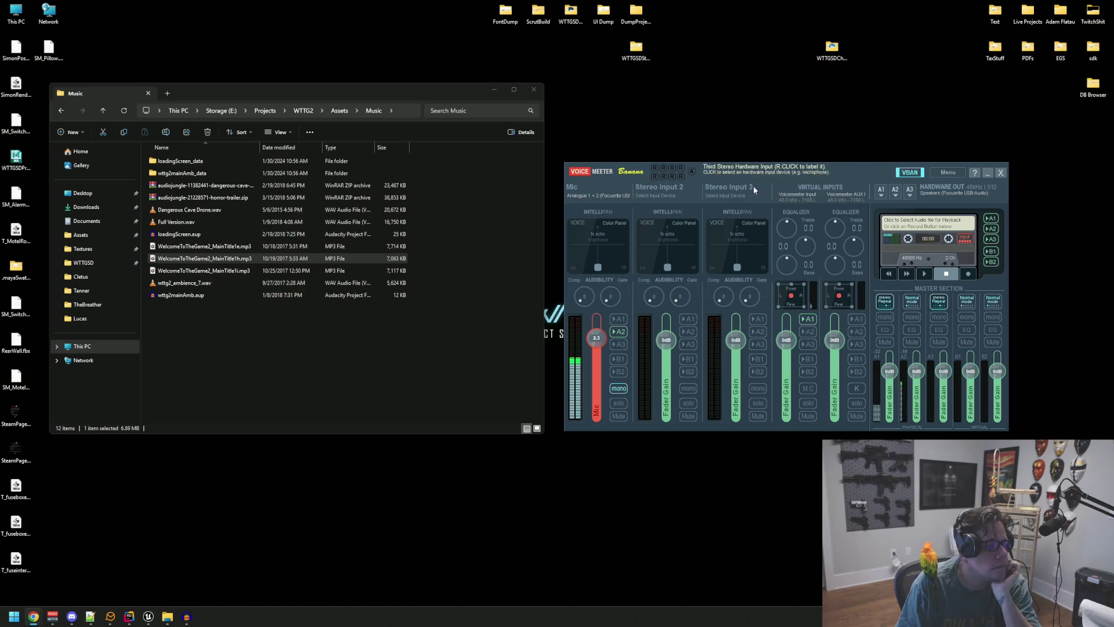
pyautogui.click(881, 190)
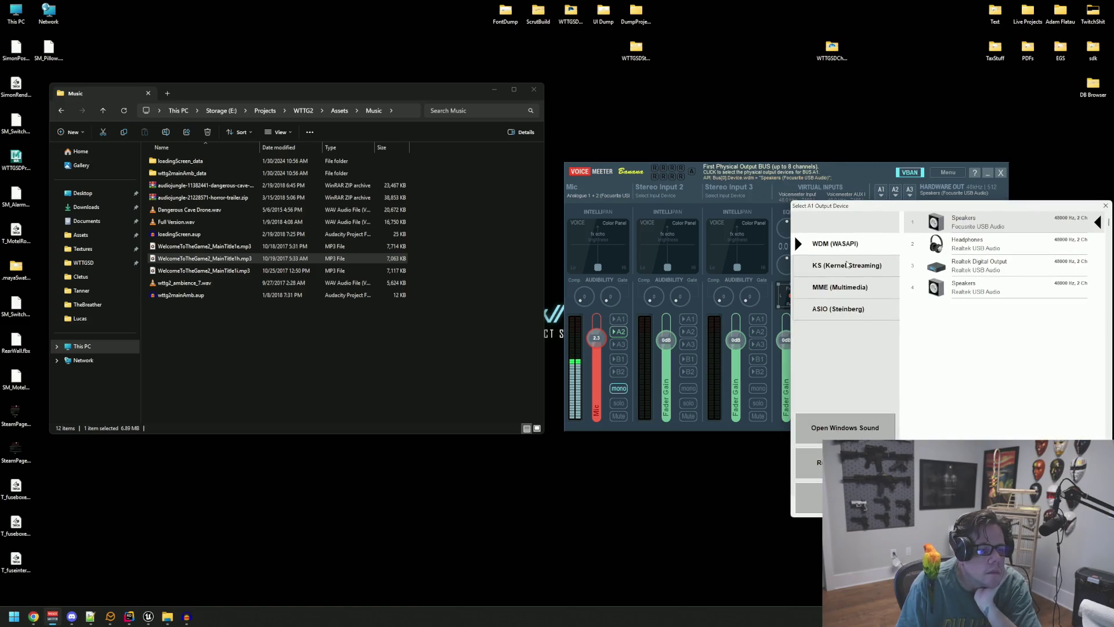
pyautogui.click(989, 248)
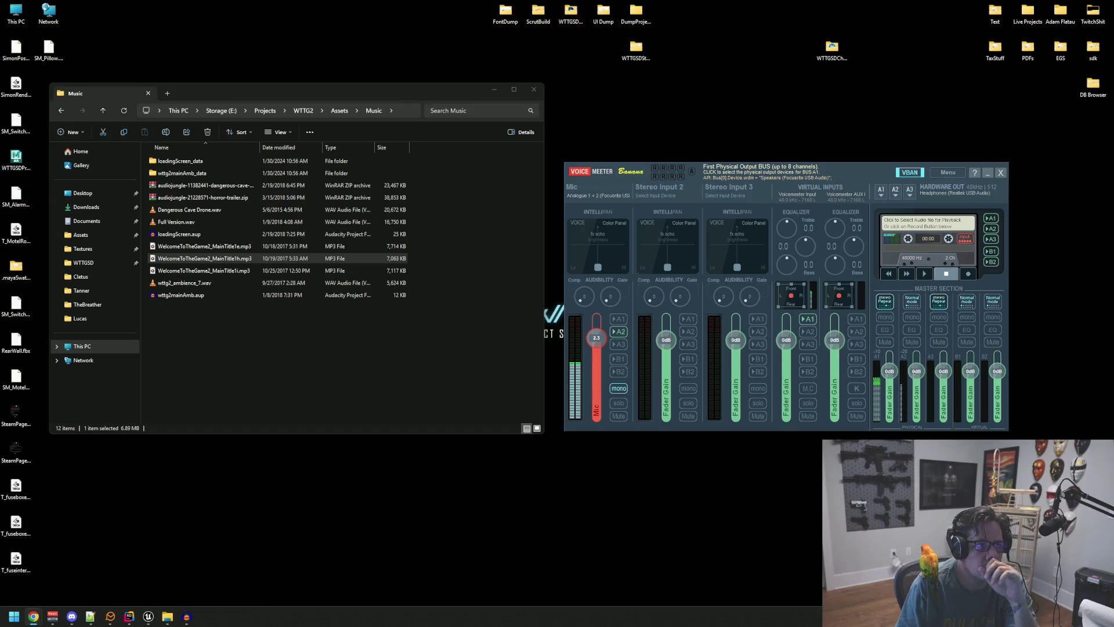
# Step: Play WelcomeToTheGame2_MainTitle1e.mp3 and move the player window up and right
pyautogui.doubleClick(219, 253)
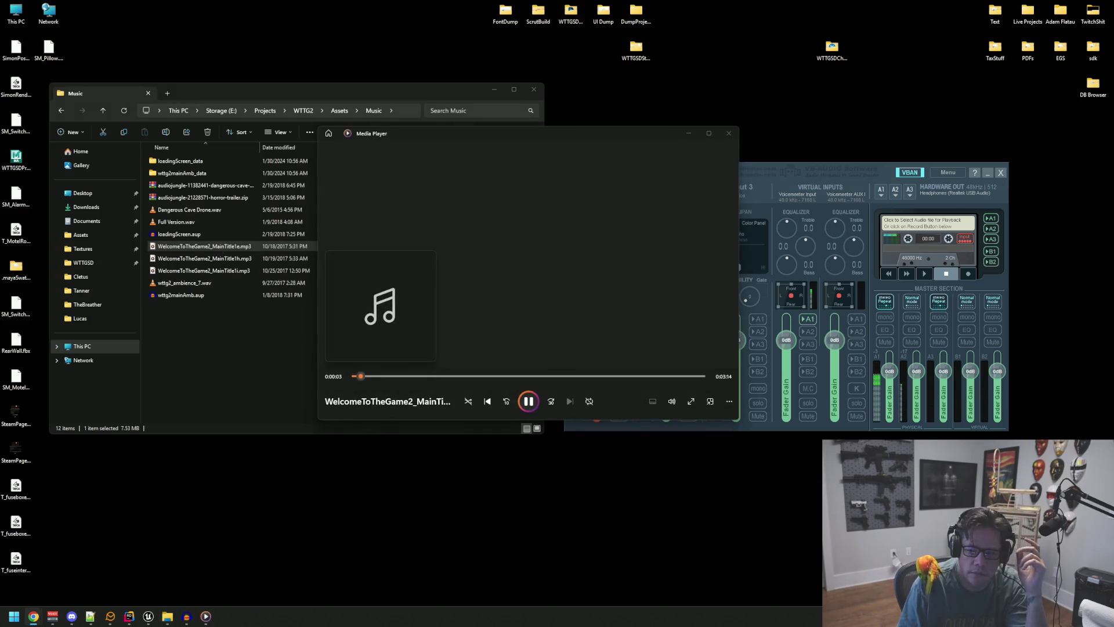
pyautogui.moveTo(570, 134); pyautogui.dragTo(577, 125)
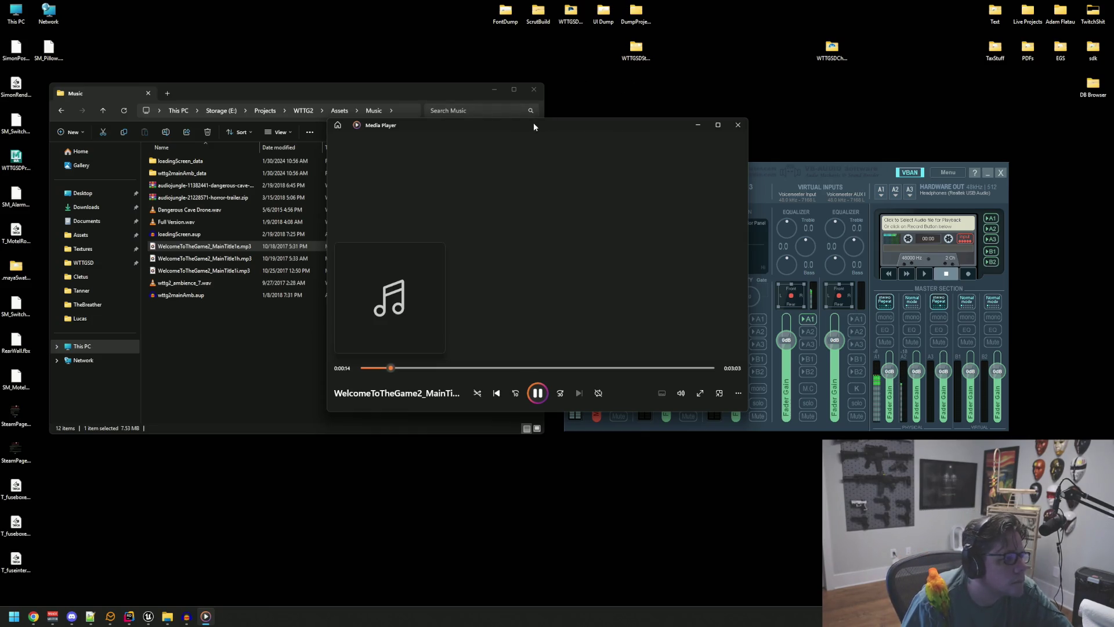
pyautogui.moveTo(534, 123); pyautogui.dragTo(679, 106)
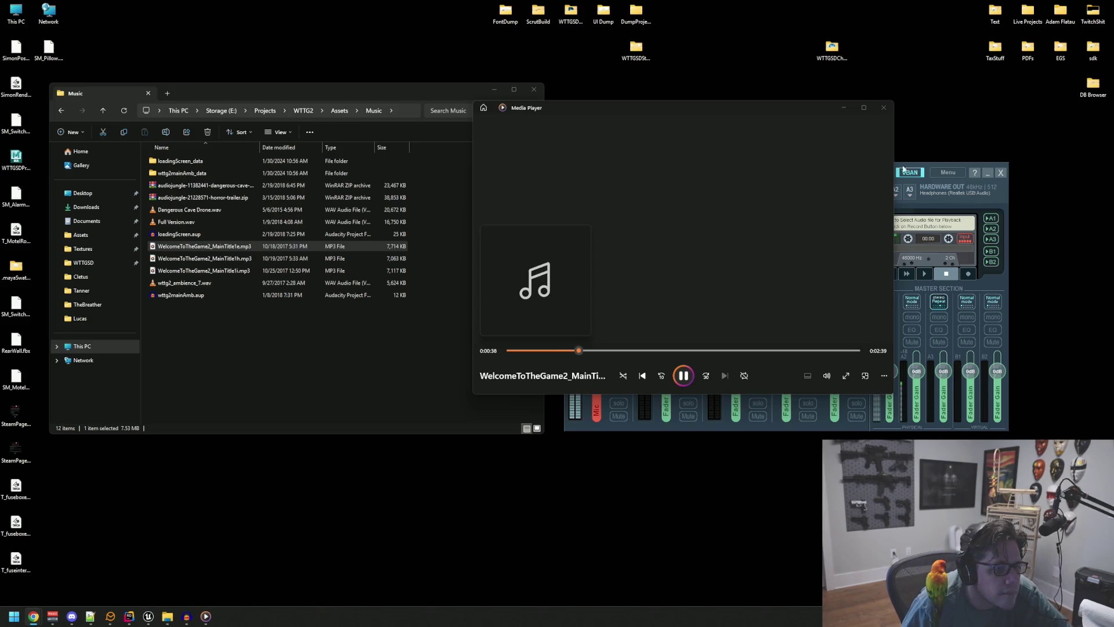
# Step: Pause and close MainTitle1e, then start playing WelcomeToTheGame2_MainTitle1h.mp3
pyautogui.click(682, 375)
pyautogui.click(884, 107)
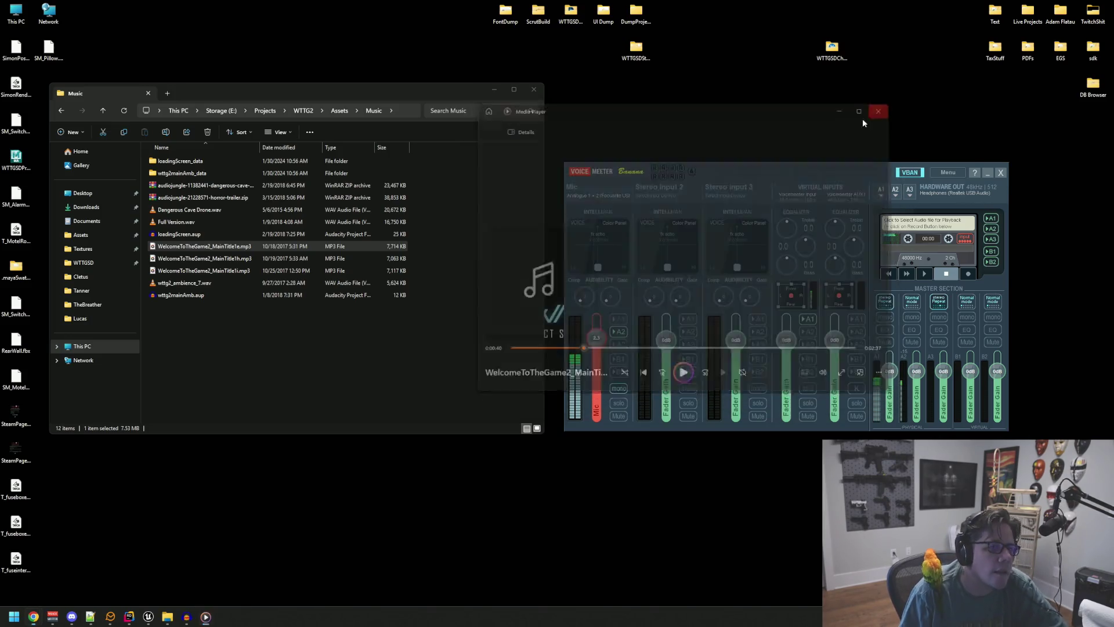
pyautogui.click(273, 322)
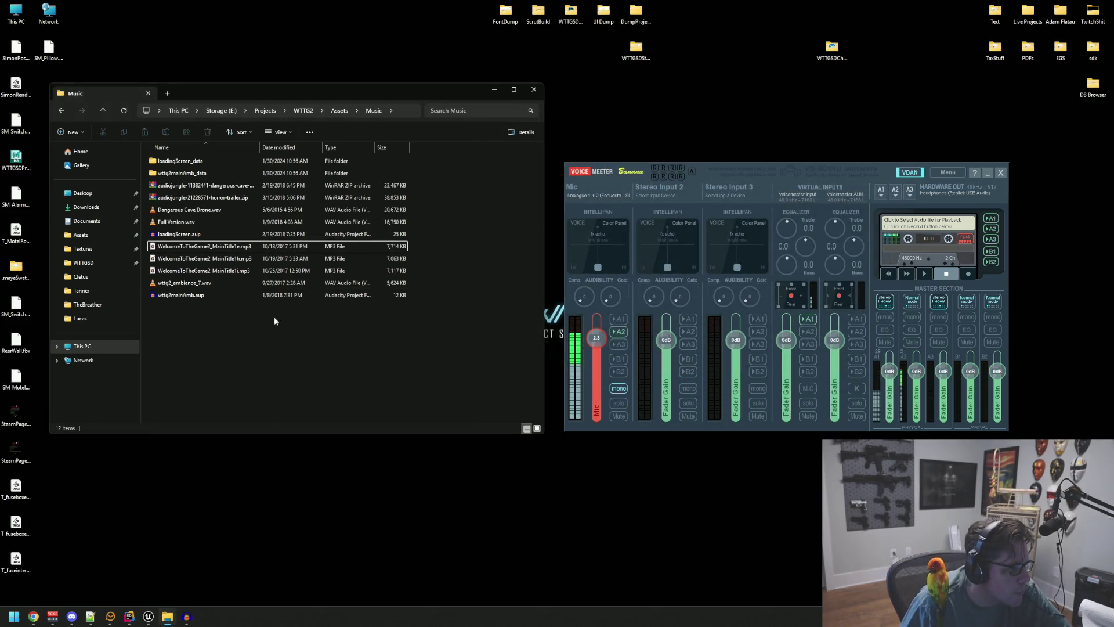
pyautogui.doubleClick(271, 258)
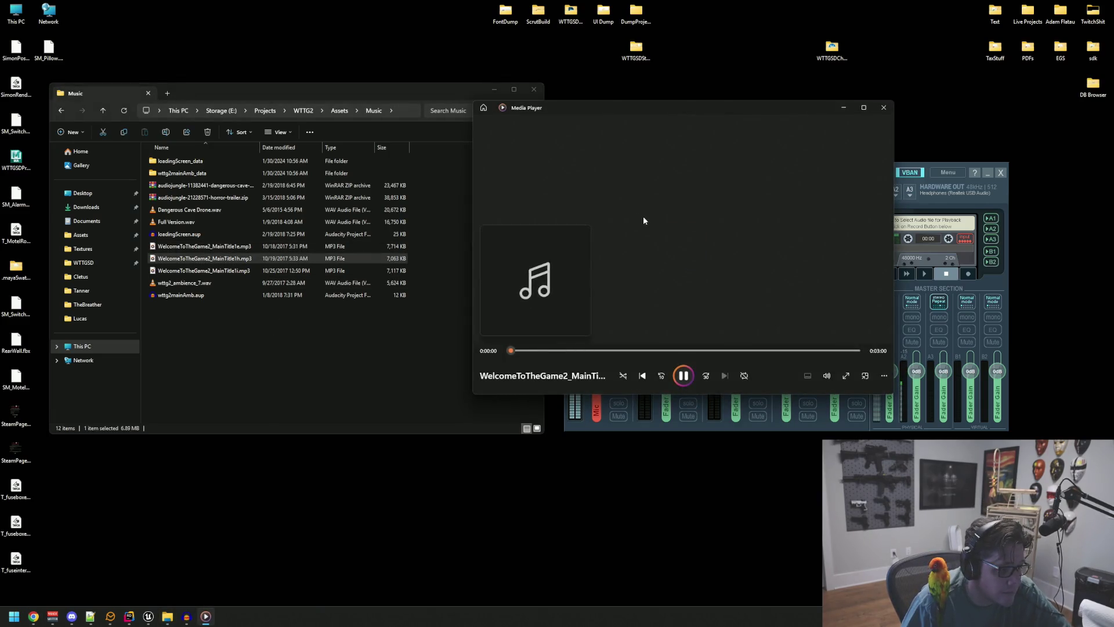
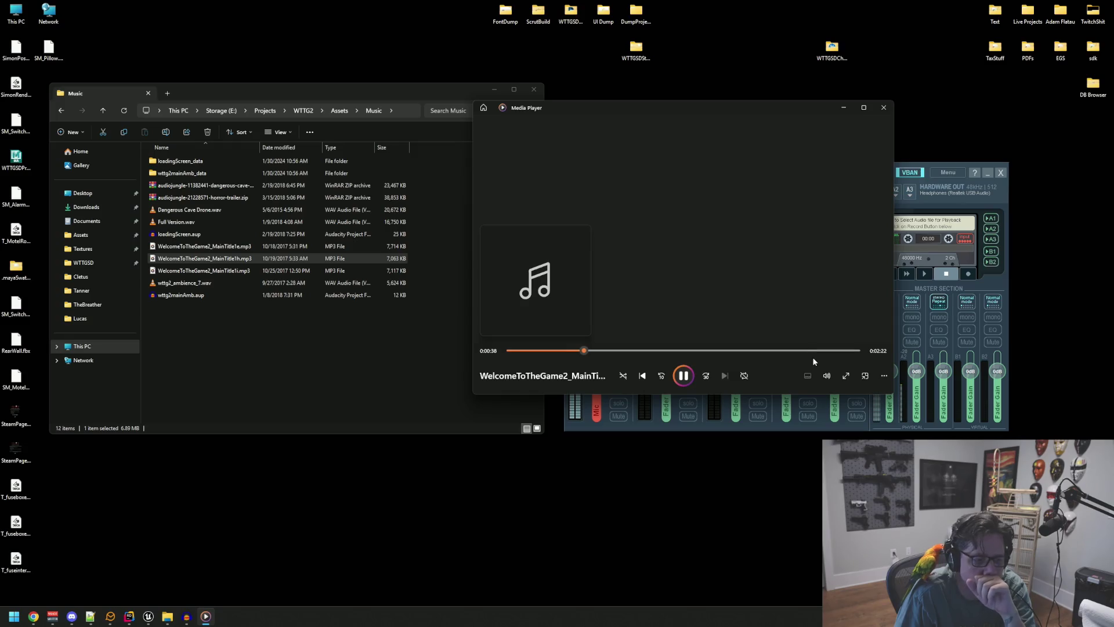
# Step: Check the volume while MainTitle1h.mp3 plays, then close Media Player
pyautogui.click(826, 376)
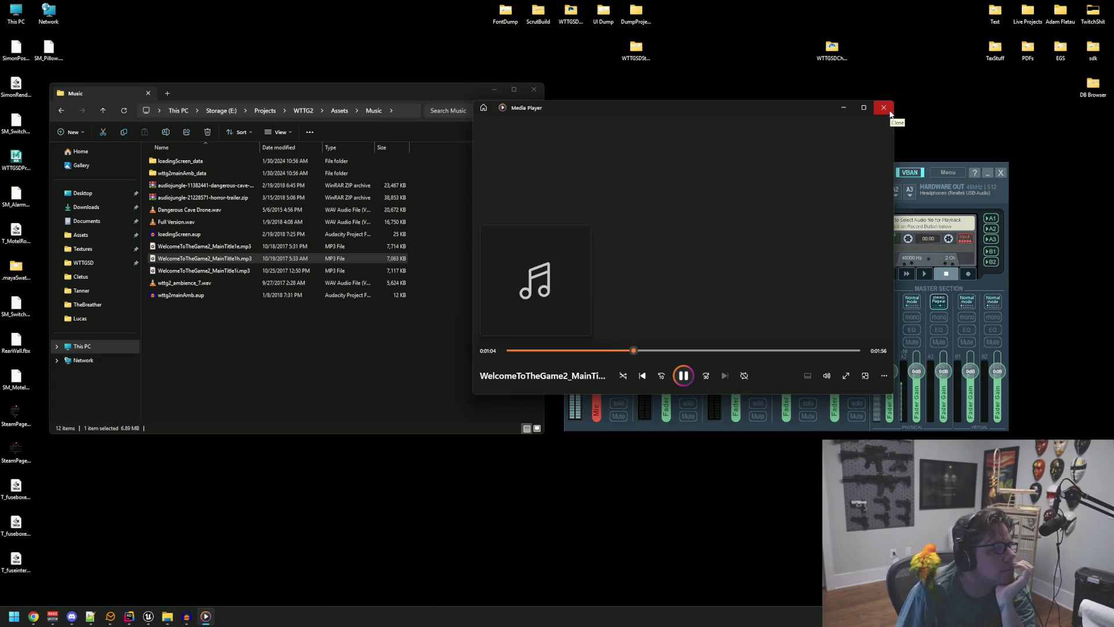
pyautogui.moveTo(641, 97); pyautogui.dragTo(666, 106)
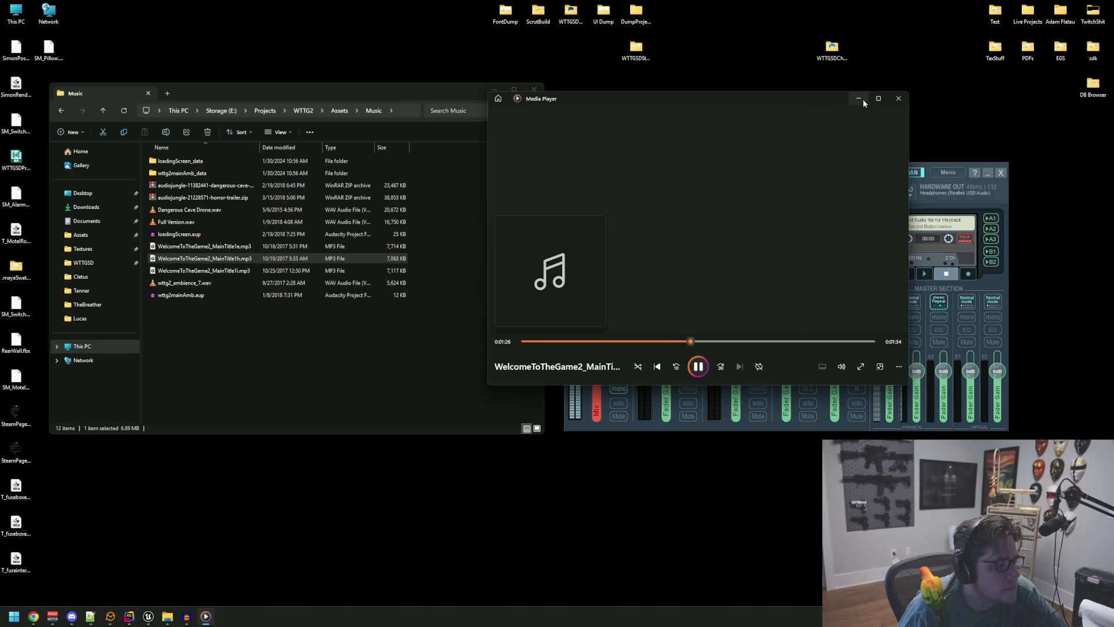
pyautogui.click(896, 100)
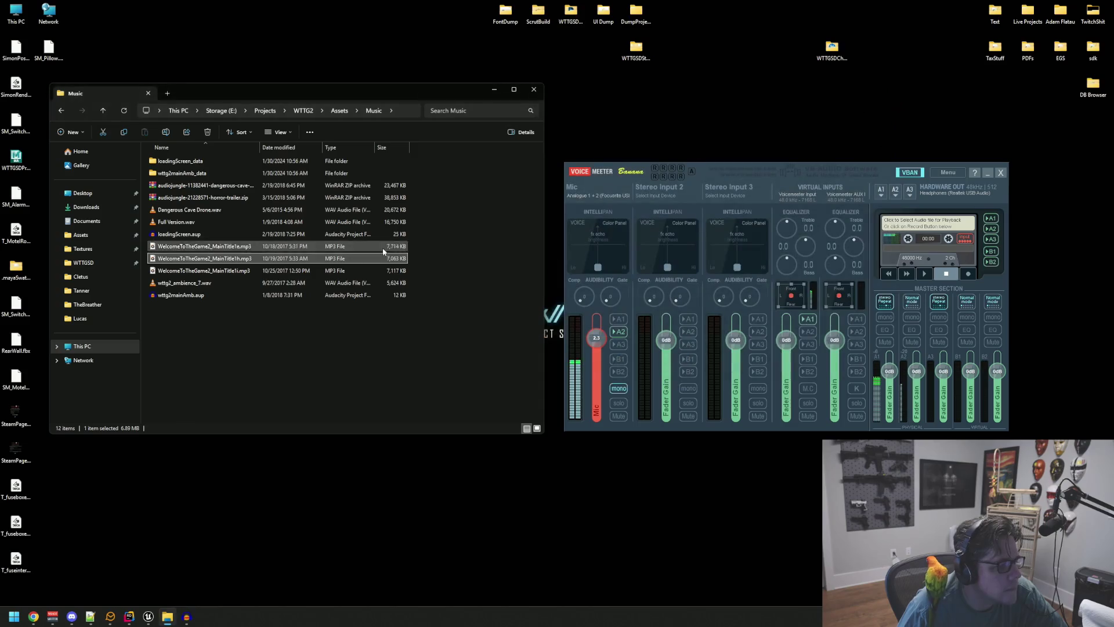
# Step: Play MainTitle1i.mp3 in Media Player, close it, then launch Full Version.wav
pyautogui.doubleClick(205, 271)
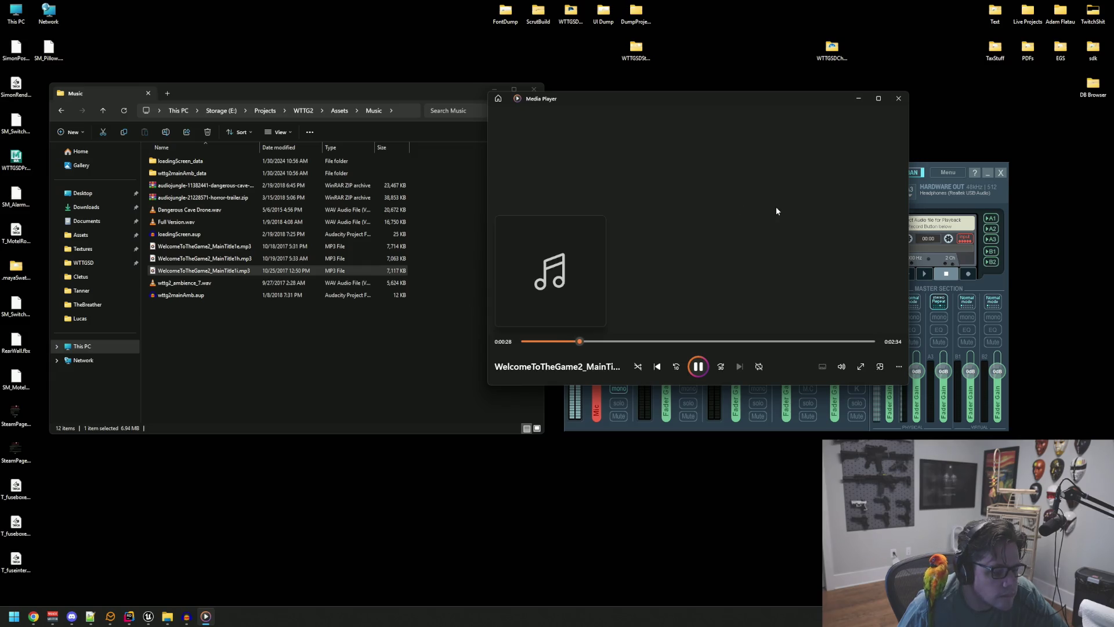
pyautogui.click(898, 98)
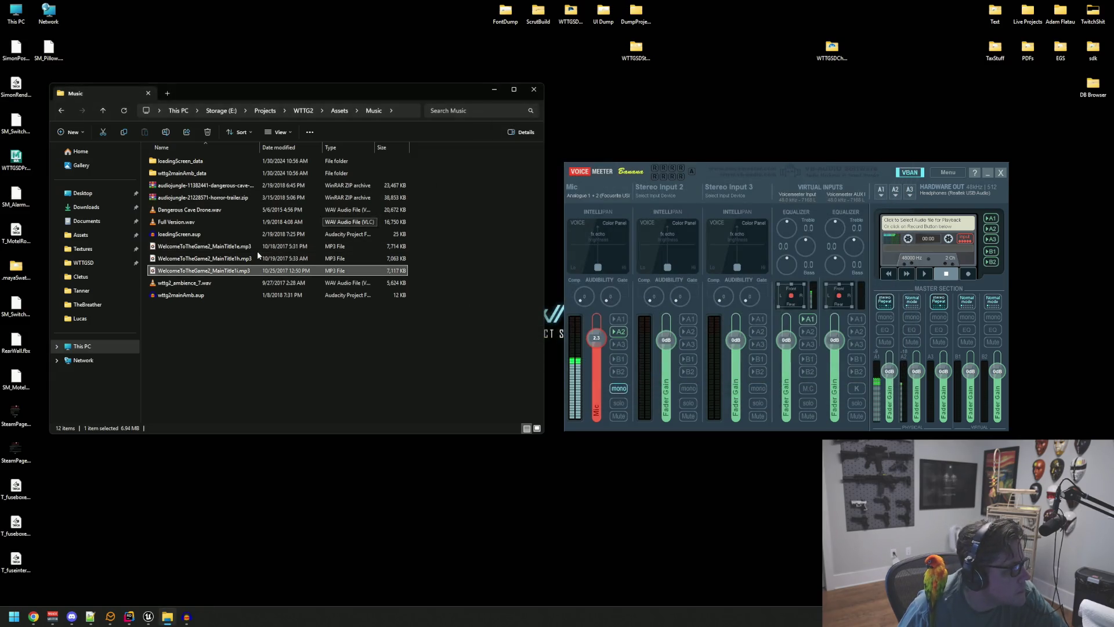
pyautogui.doubleClick(209, 222)
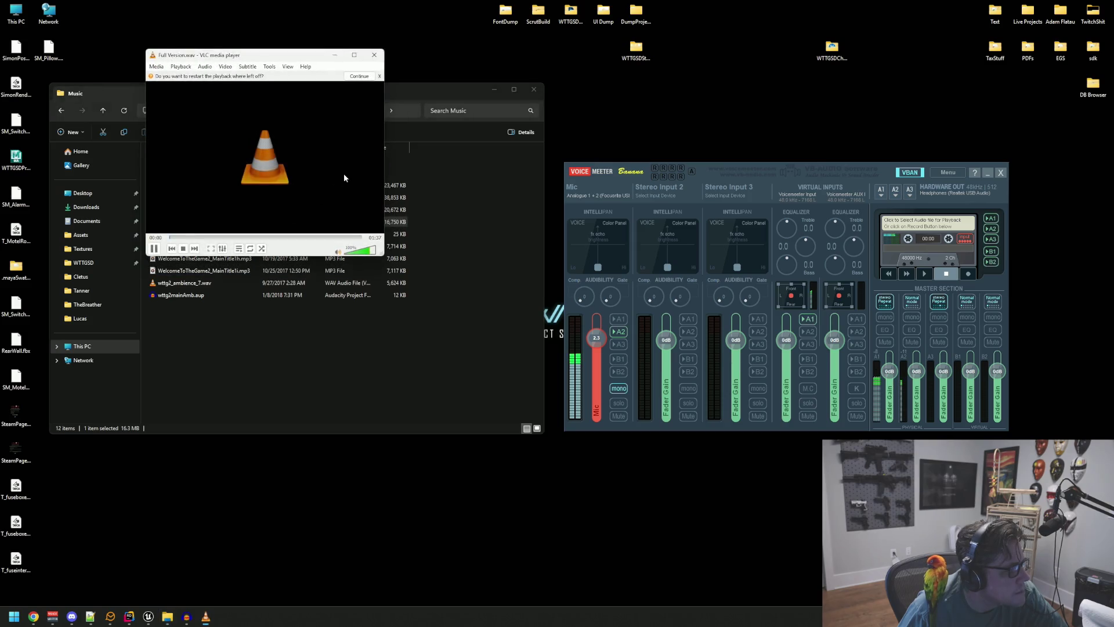
# Step: Move VLC aside while Full Version.wav plays, close it with Alt+F4 and select MainTitle1e
pyautogui.moveTo(271, 56); pyautogui.dragTo(508, 91)
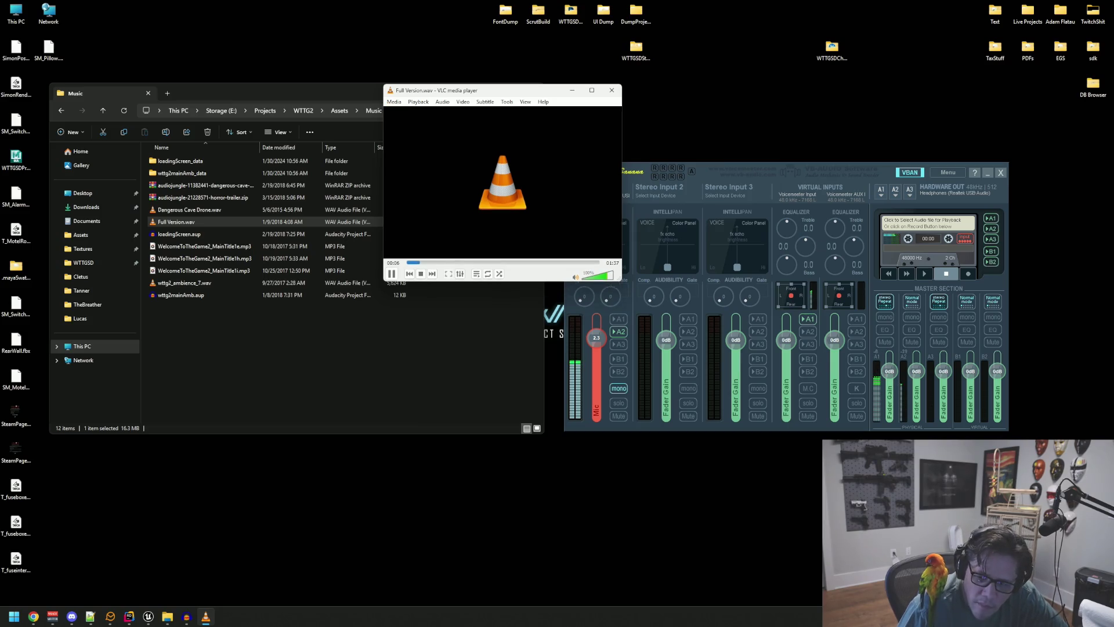
pyautogui.click(34, 617)
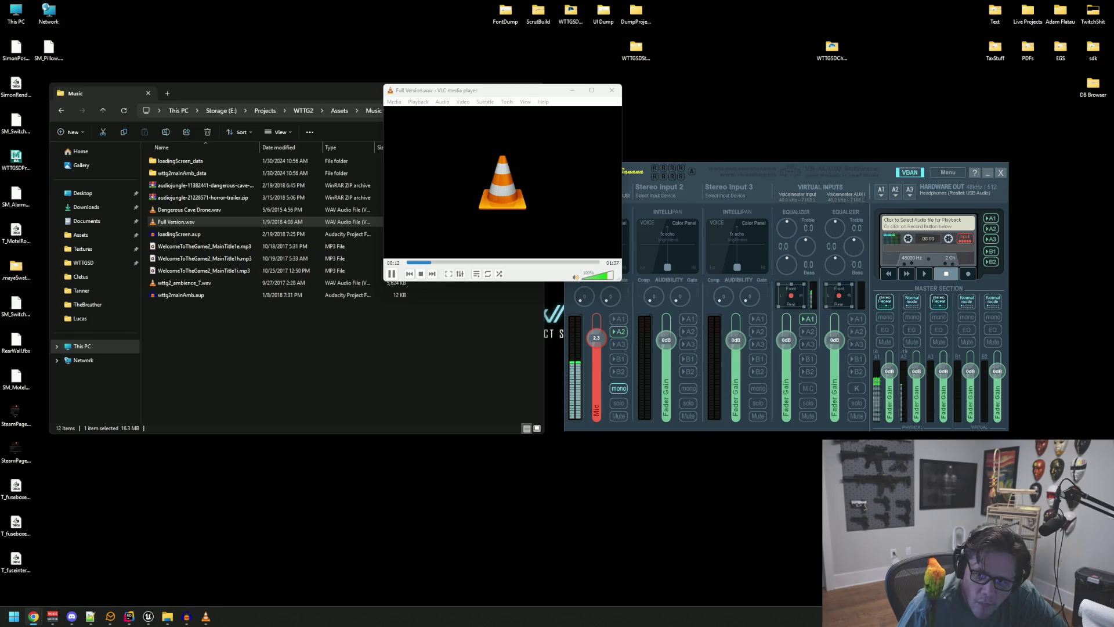
pyautogui.moveTo(492, 94); pyautogui.dragTo(572, 112)
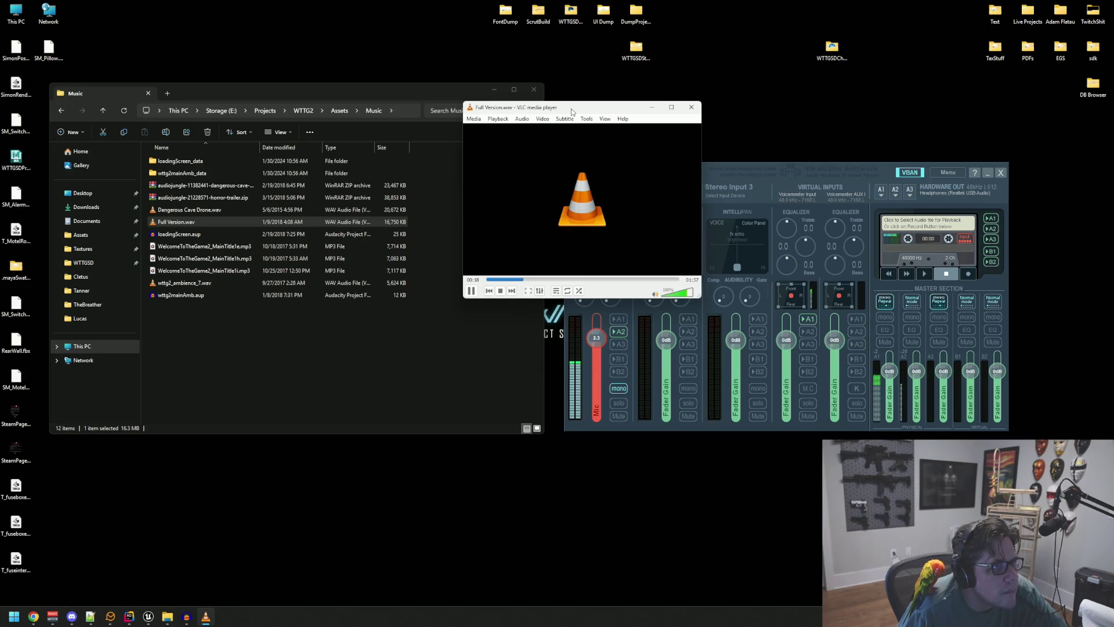
pyautogui.hotkey('alt', 'F4')
pyautogui.press('Down')
pyautogui.press('Down')
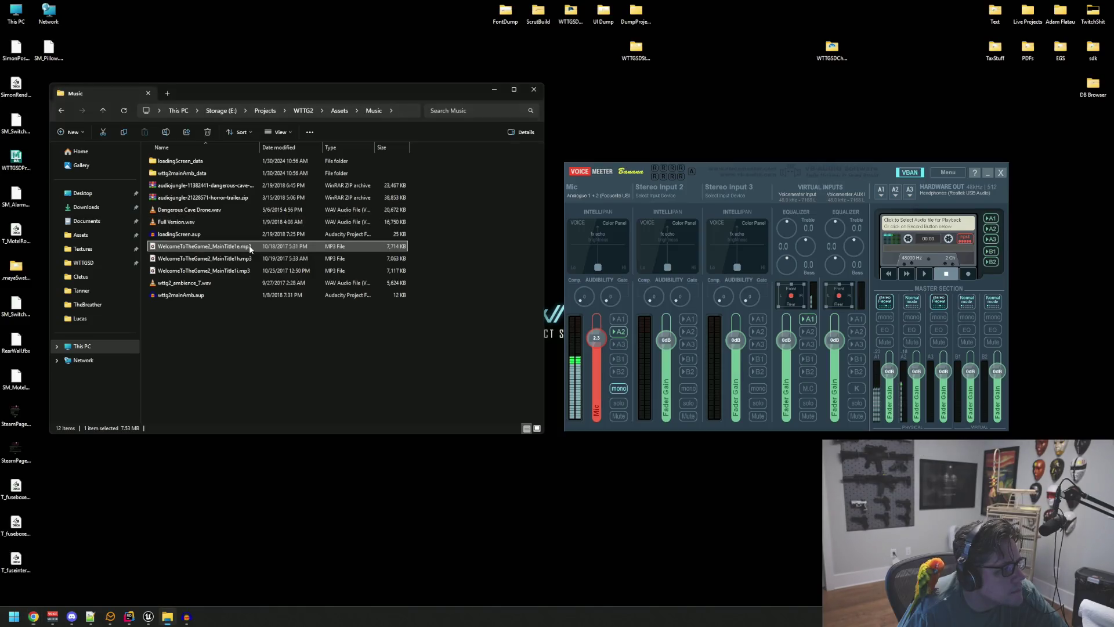
# Step: Play MainTitle1e.mp3 in a shrunken, repositioned Media Player window, then close it
pyautogui.press('Return')
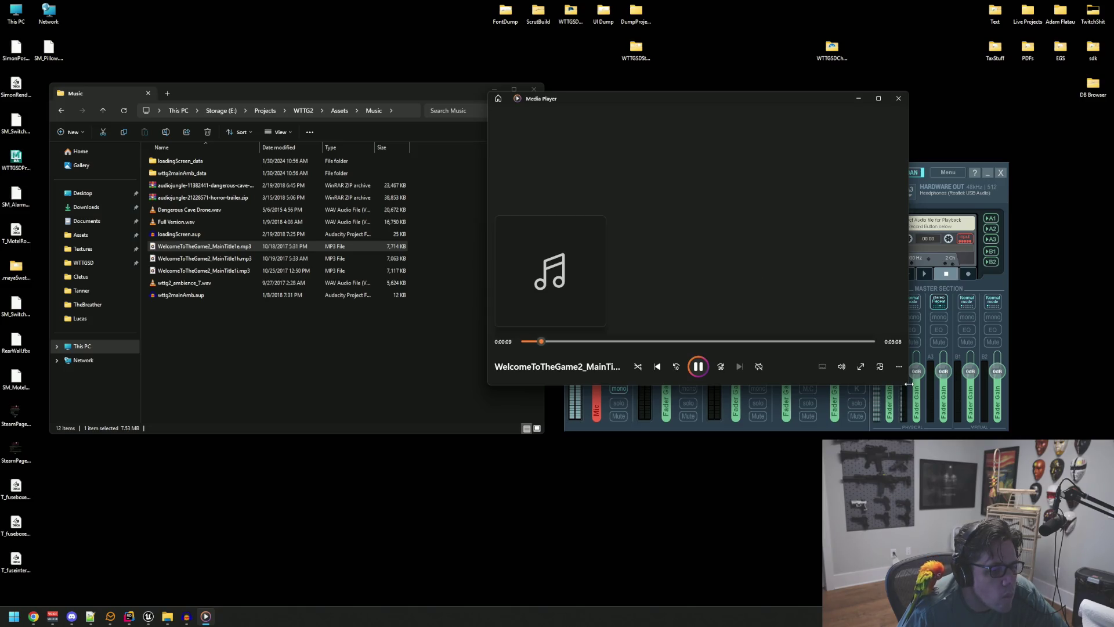
pyautogui.moveTo(909, 383); pyautogui.dragTo(764, 311)
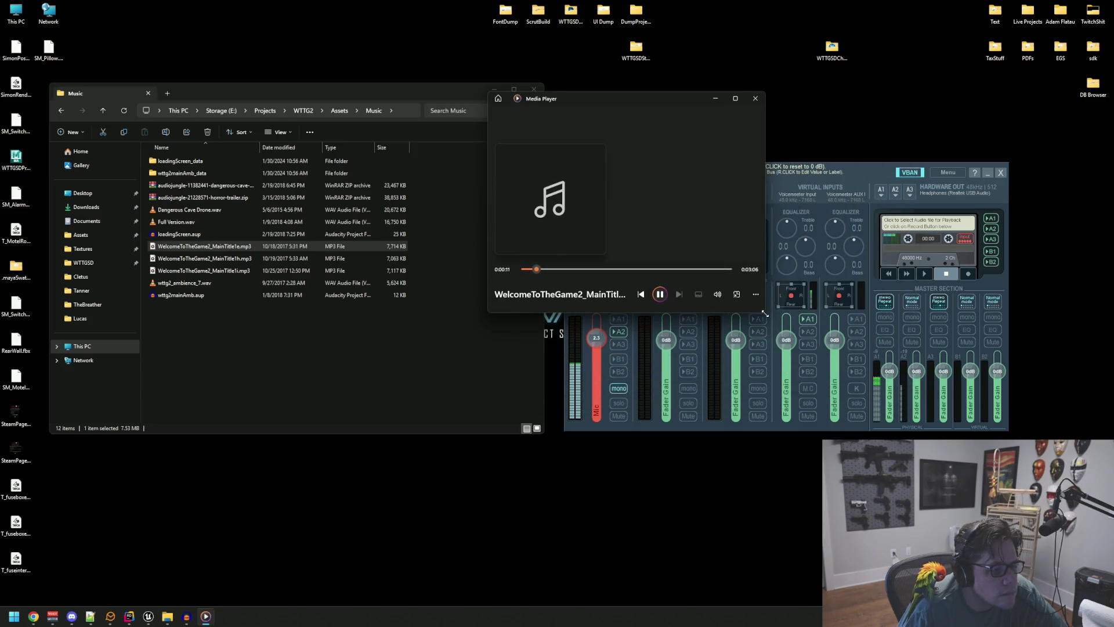
pyautogui.moveTo(574, 105); pyautogui.dragTo(468, 182)
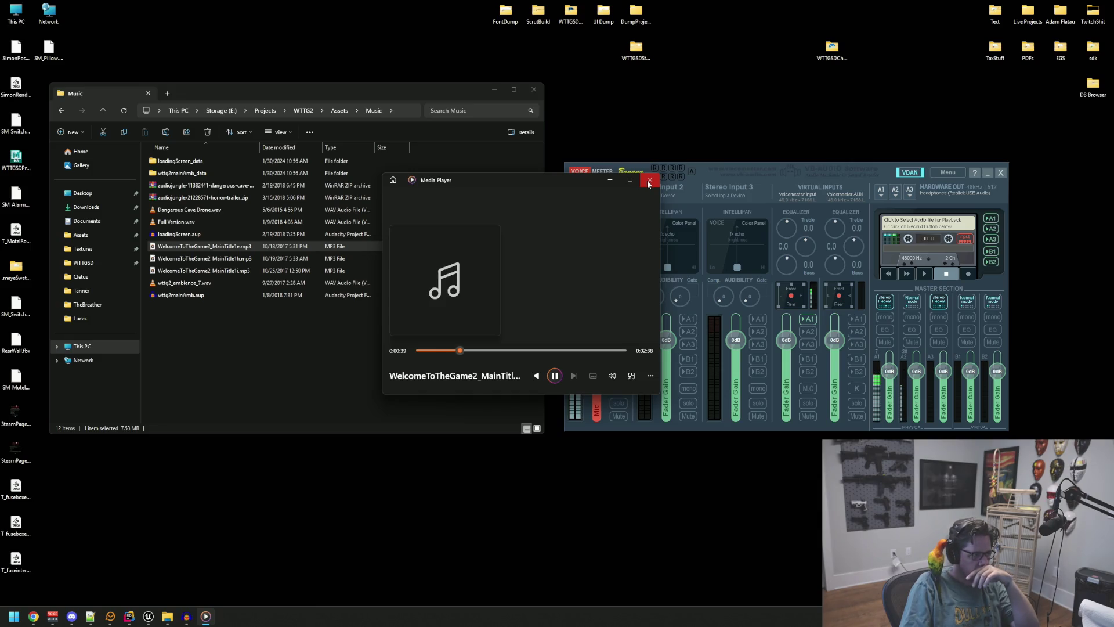
pyautogui.click(648, 182)
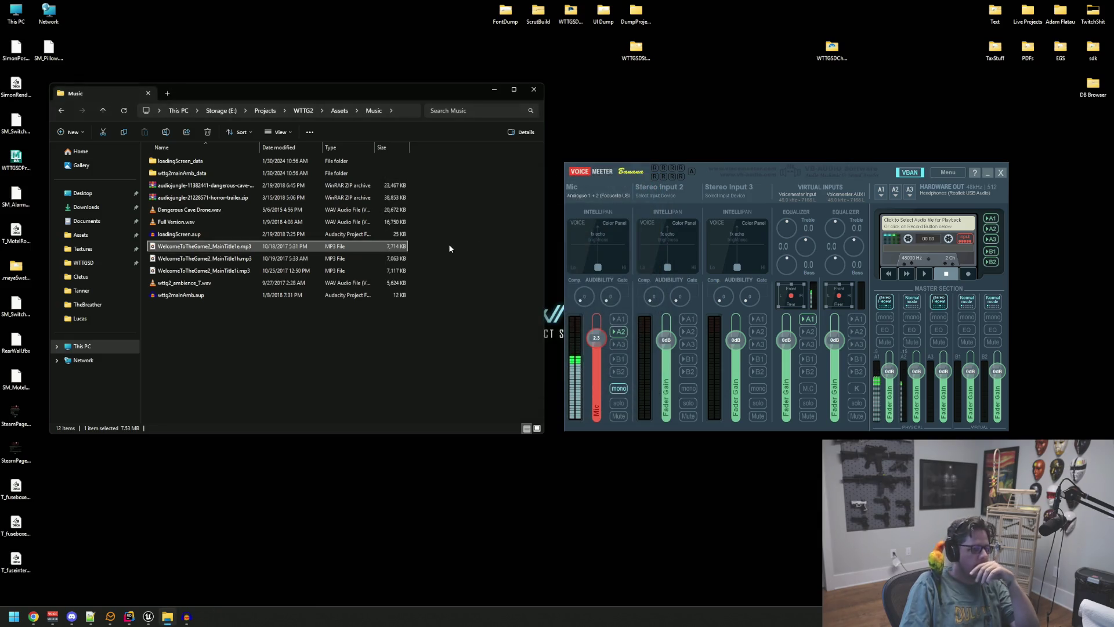
# Step: Open wttg2mainAmb.aup in Audacity and select the first ambience track
pyautogui.click(228, 295)
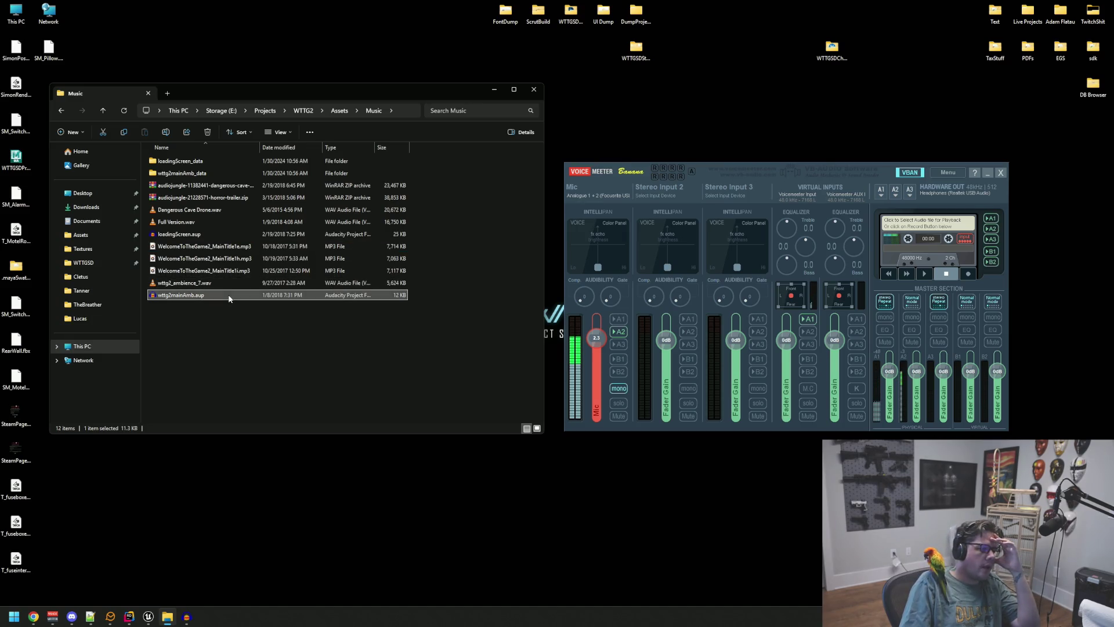
pyautogui.doubleClick(228, 296)
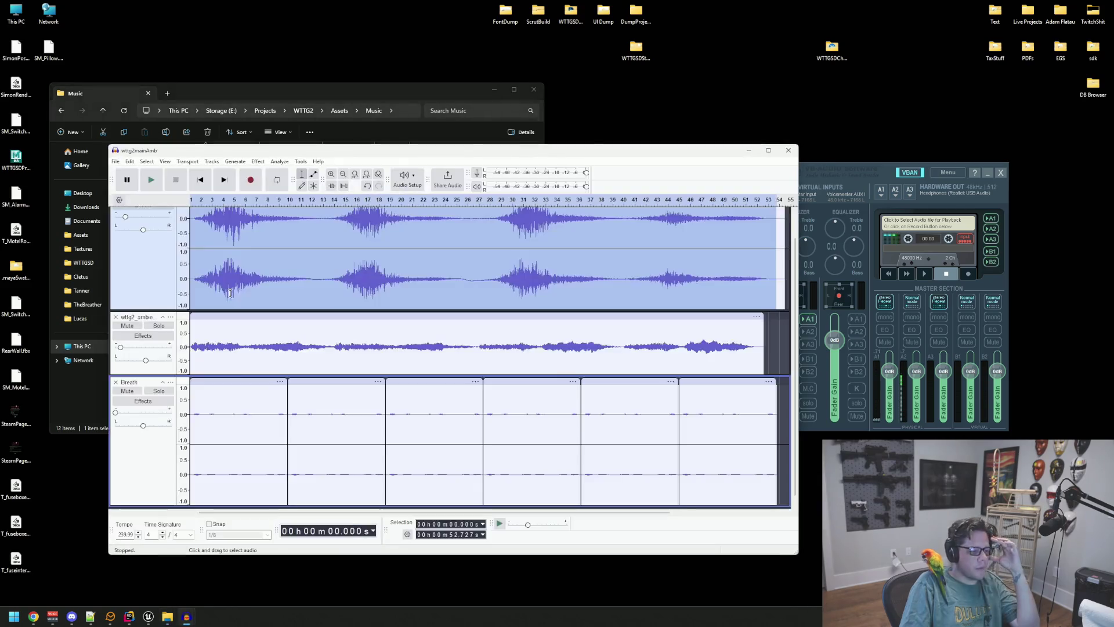
pyautogui.click(224, 180)
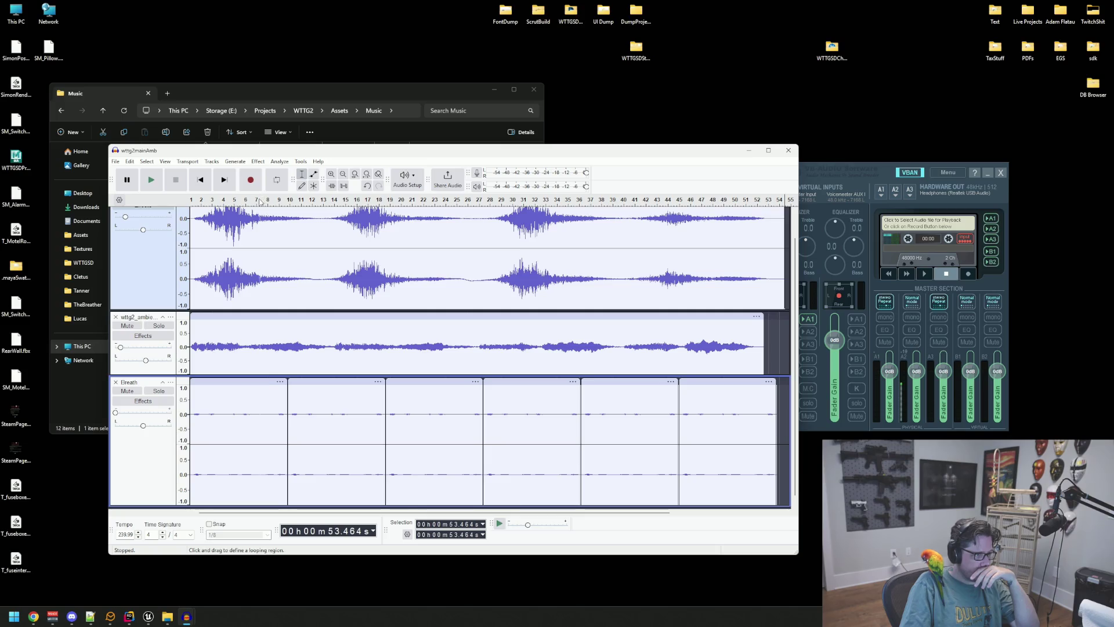
pyautogui.scroll(1, 374, 261)
pyautogui.click(372, 266)
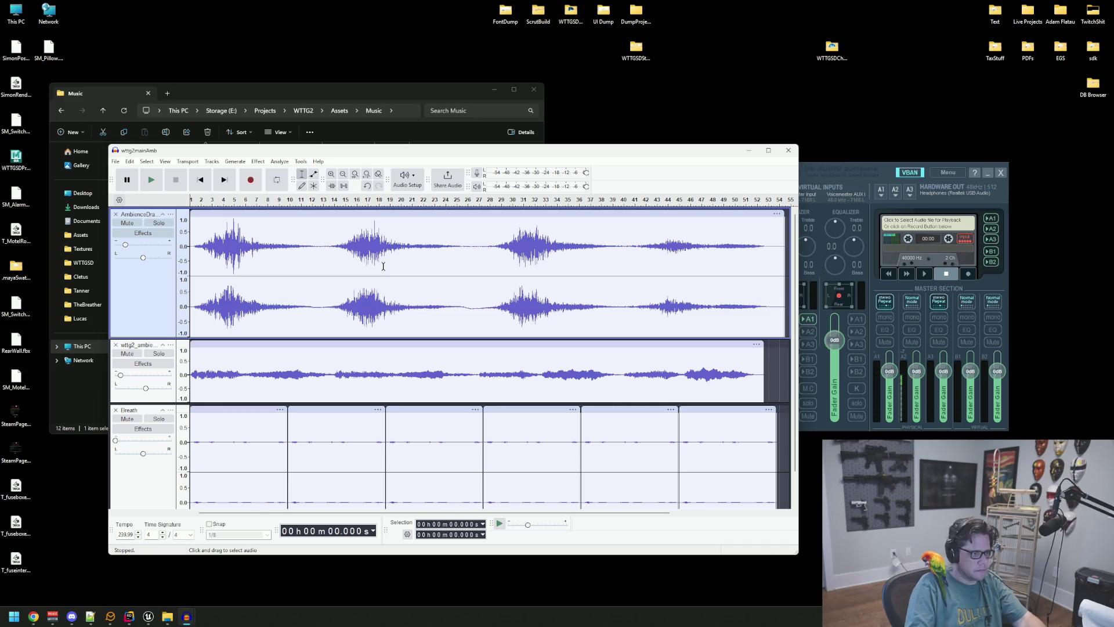
# Step: Play the project from the start for about ten seconds, stop, and show Audio Setup
pyautogui.press('Home')
pyautogui.press('space')
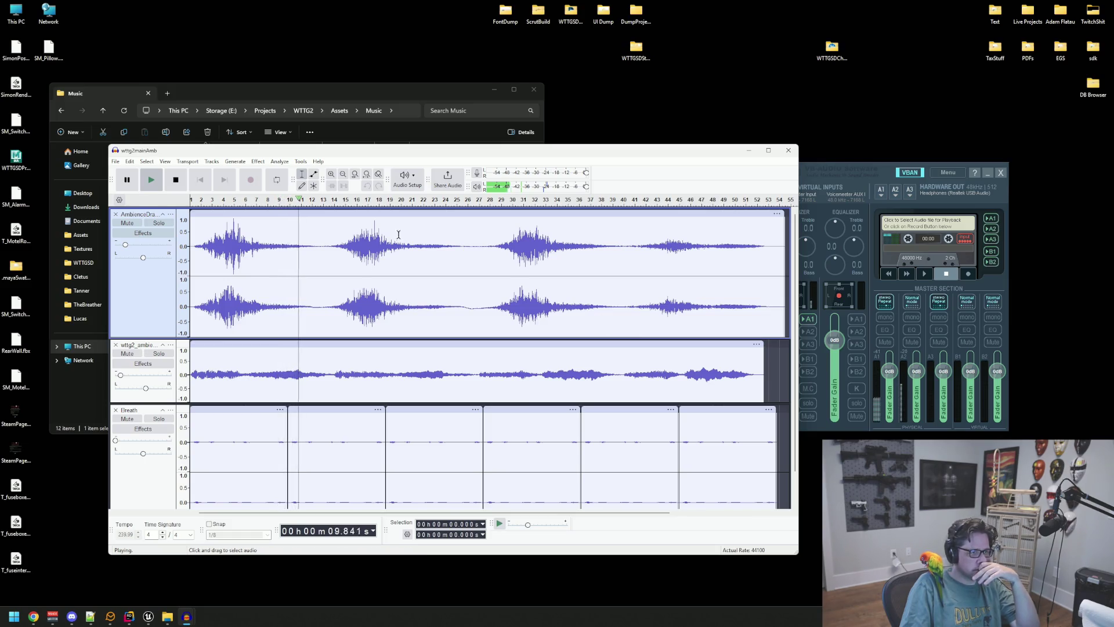
pyautogui.click(162, 180)
pyautogui.click(406, 178)
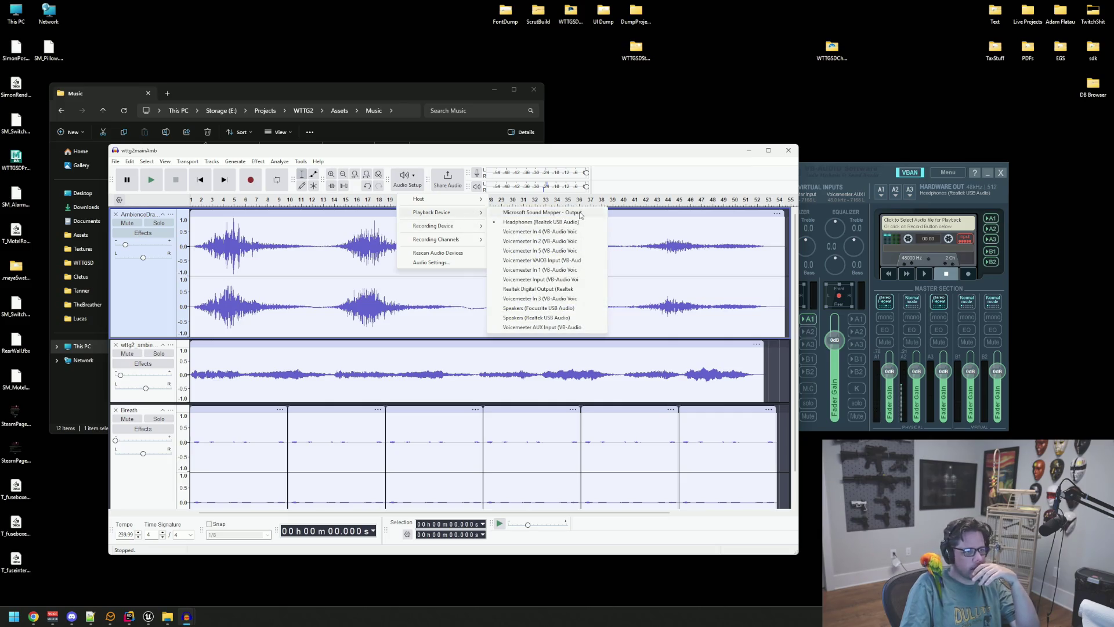
pyautogui.moveTo(433, 213)
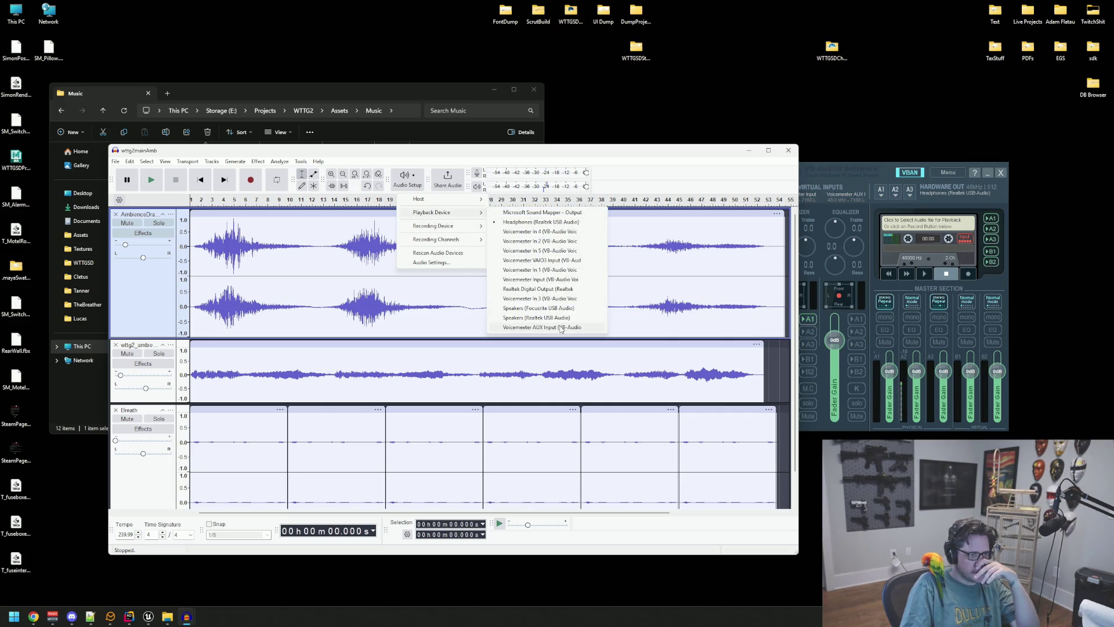
# Step: Pick a playback output device and replay the ambience from the beginning, then stop
pyautogui.click(581, 261)
pyautogui.click(607, 291)
pyautogui.click(567, 269)
pyautogui.press('Home')
pyautogui.press('space')
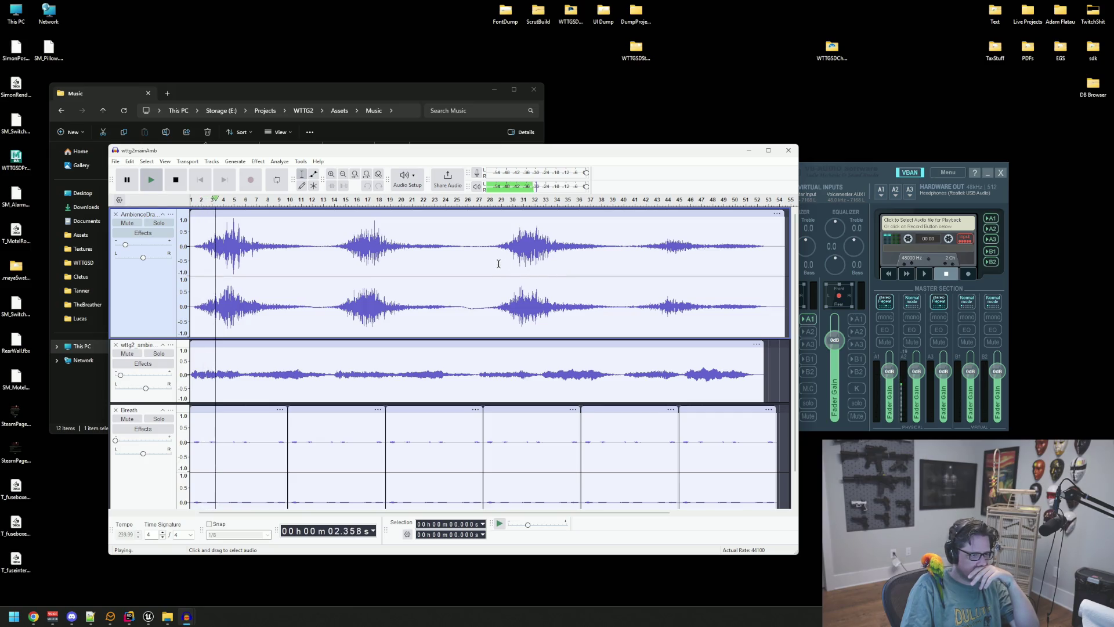
pyautogui.press('space')
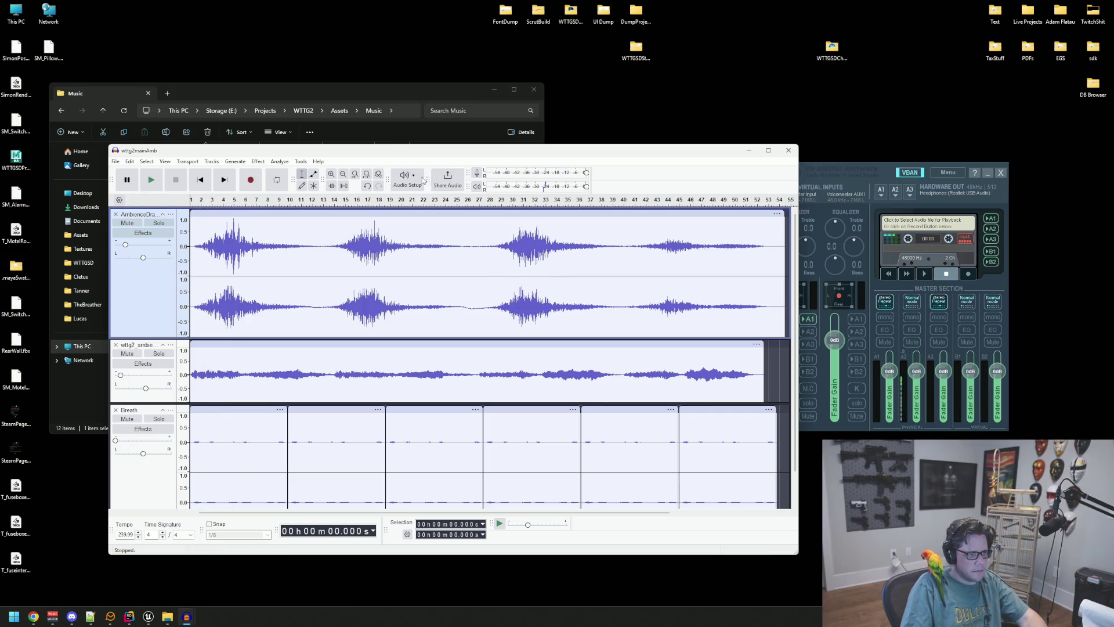
pyautogui.click(407, 178)
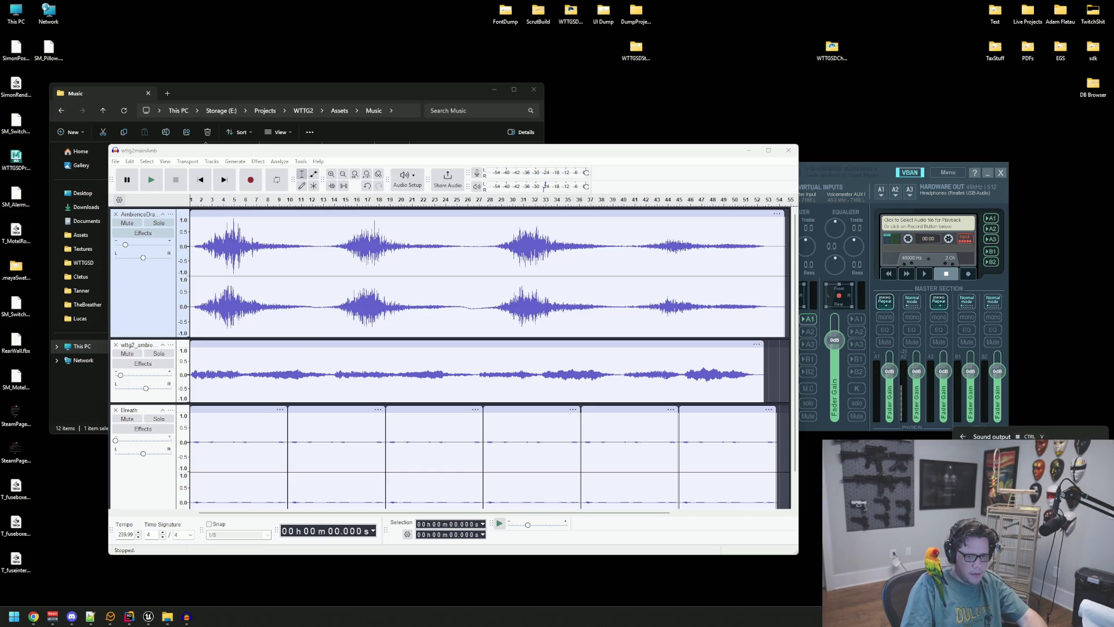
pyautogui.click(407, 179)
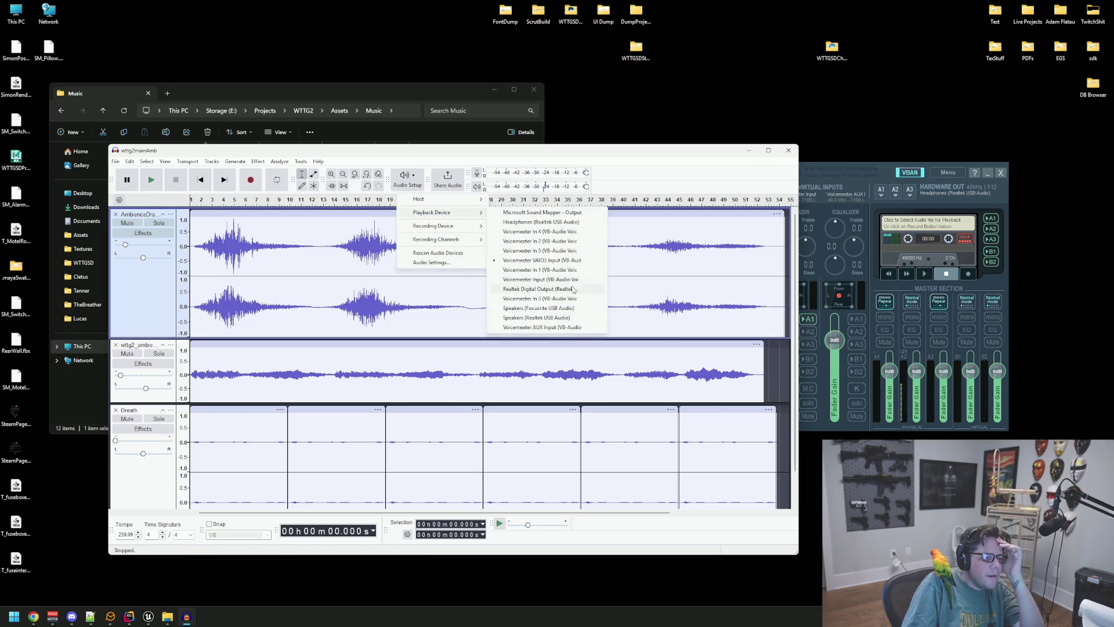
pyautogui.moveTo(432, 212)
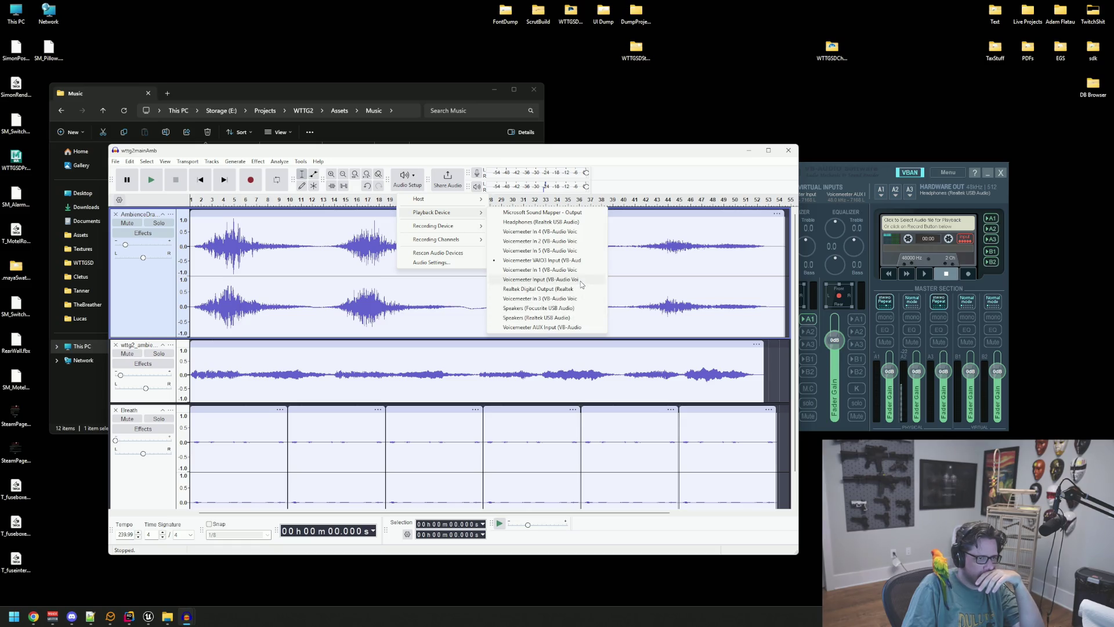
# Step: Switch playback to Voicemeeter Input and replay the ambience from the start
pyautogui.click(580, 282)
pyautogui.click(557, 263)
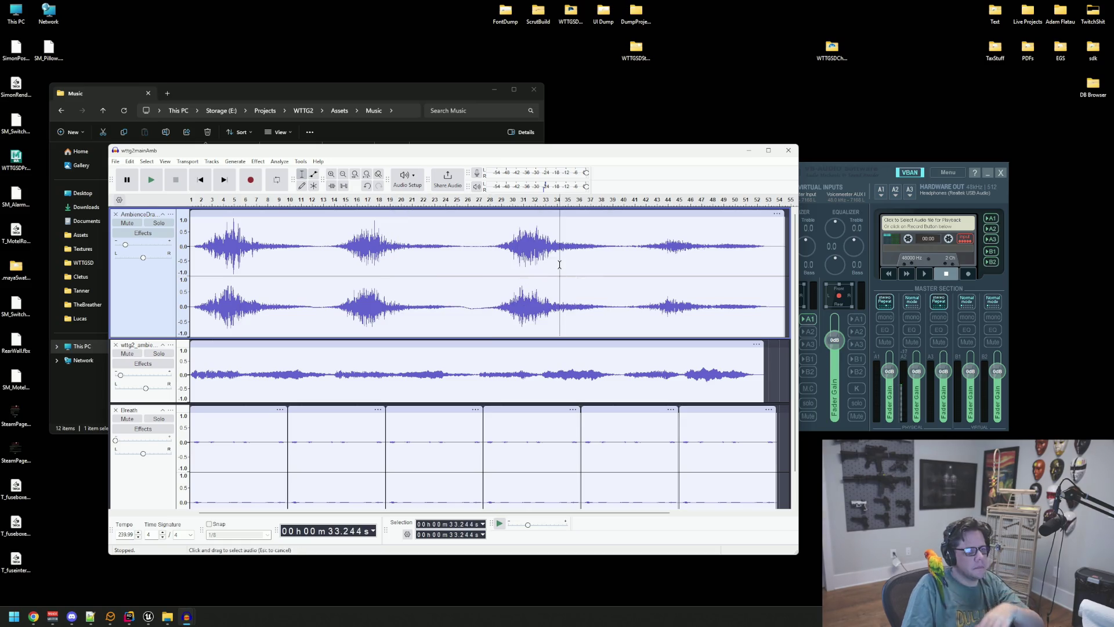
pyautogui.press('Home')
pyautogui.press('space')
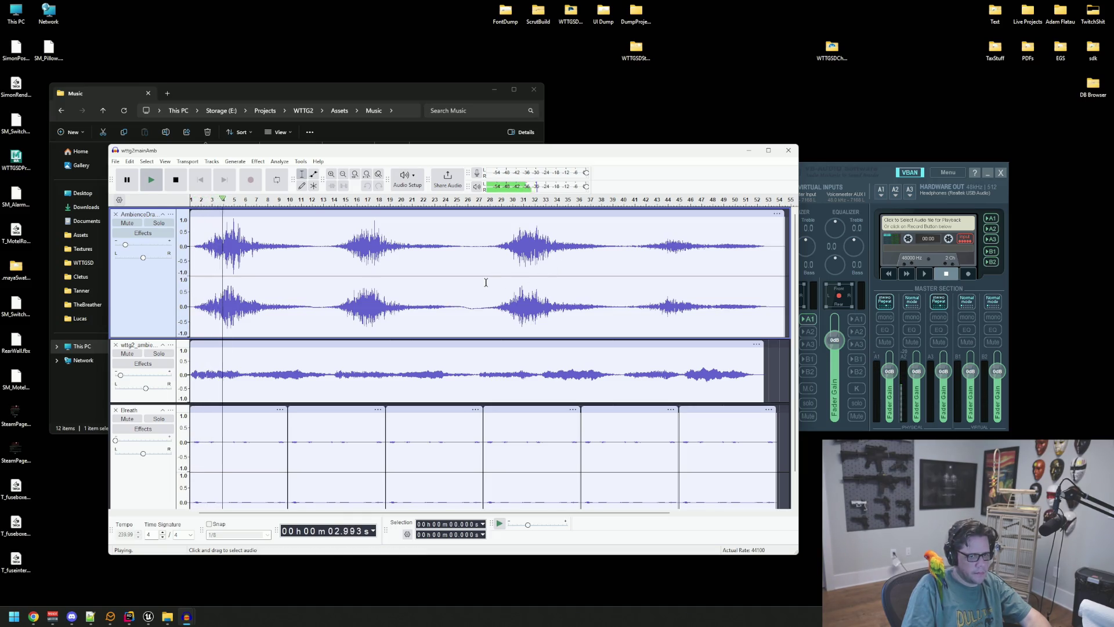
pyautogui.click(407, 178)
pyautogui.moveTo(436, 212)
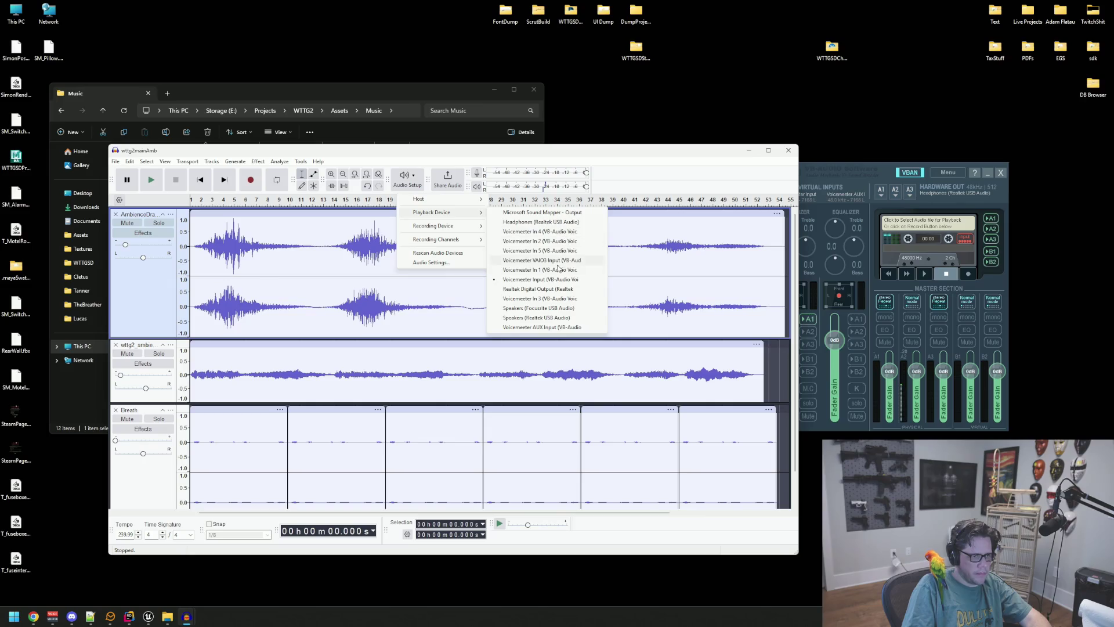
# Step: Switch playback to Voicemeeter In 1 and replay the ambience from the start
pyautogui.click(582, 280)
pyautogui.click(530, 257)
pyautogui.press('Home')
pyautogui.press('space')
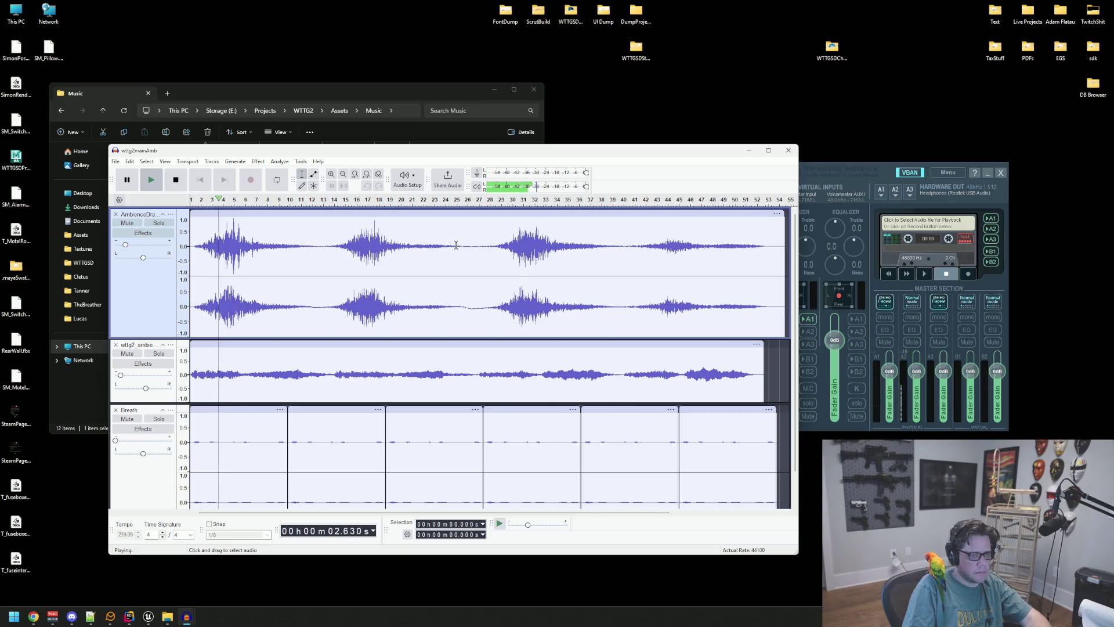
pyautogui.press('space')
pyautogui.click(407, 178)
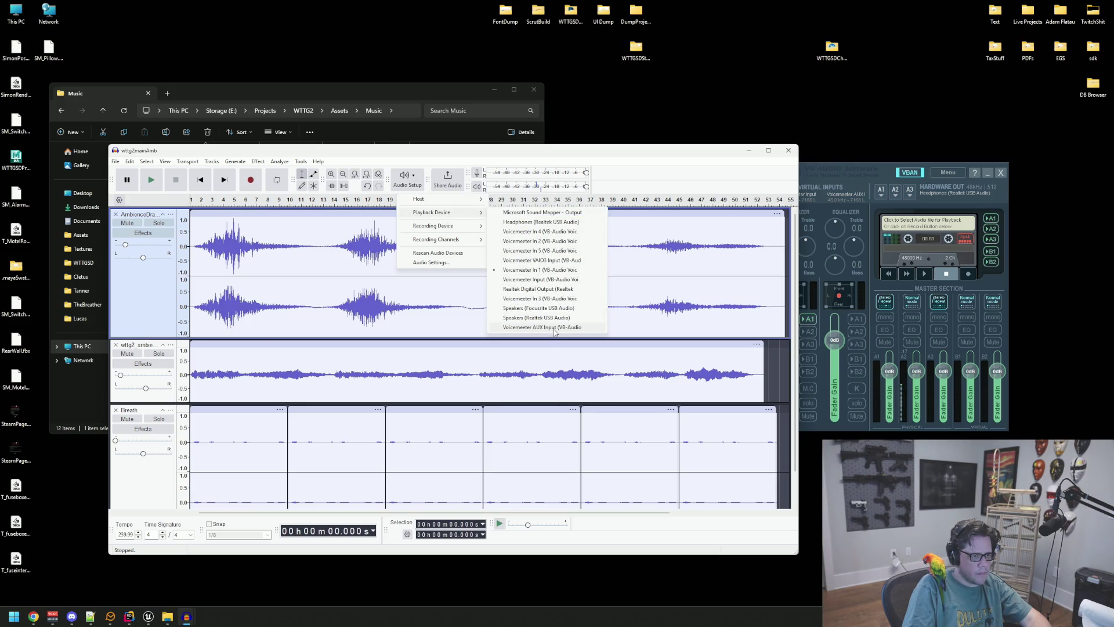
# Step: Try another playback device, replay from the start, and cancel the Share Audio dialog
pyautogui.click(554, 327)
pyautogui.click(525, 261)
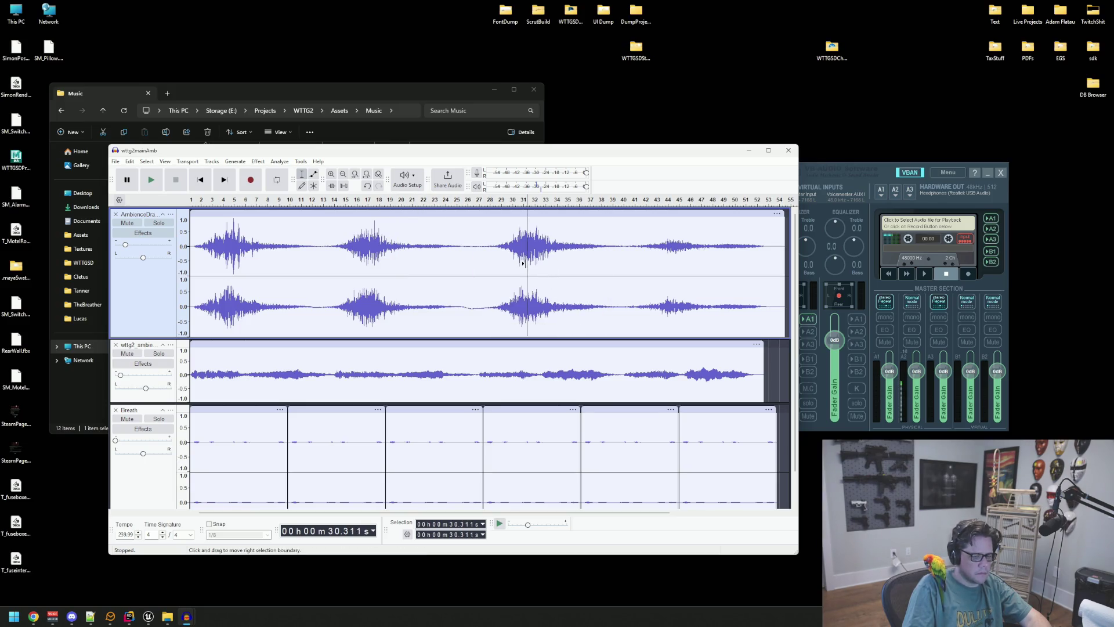
pyautogui.press('Home')
pyautogui.press('space')
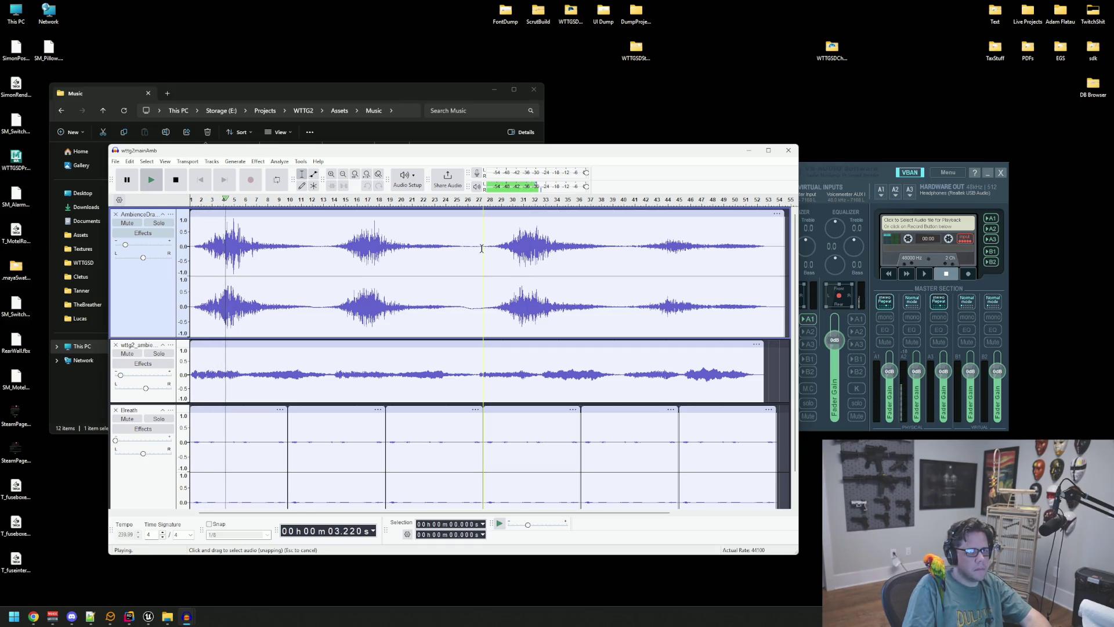
pyautogui.click(448, 180)
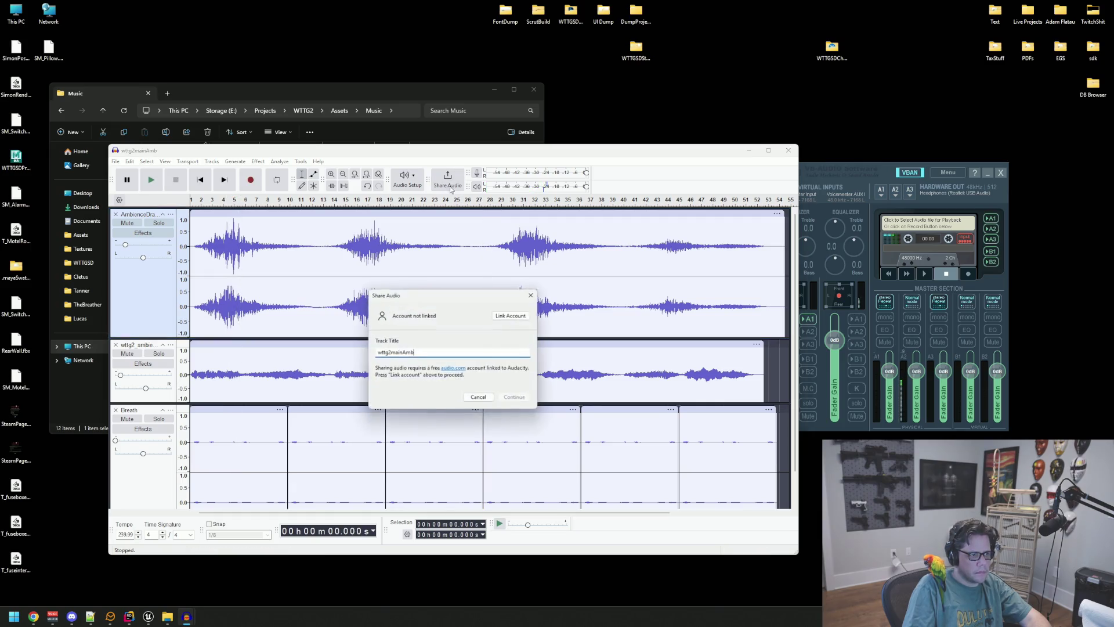
pyautogui.click(533, 295)
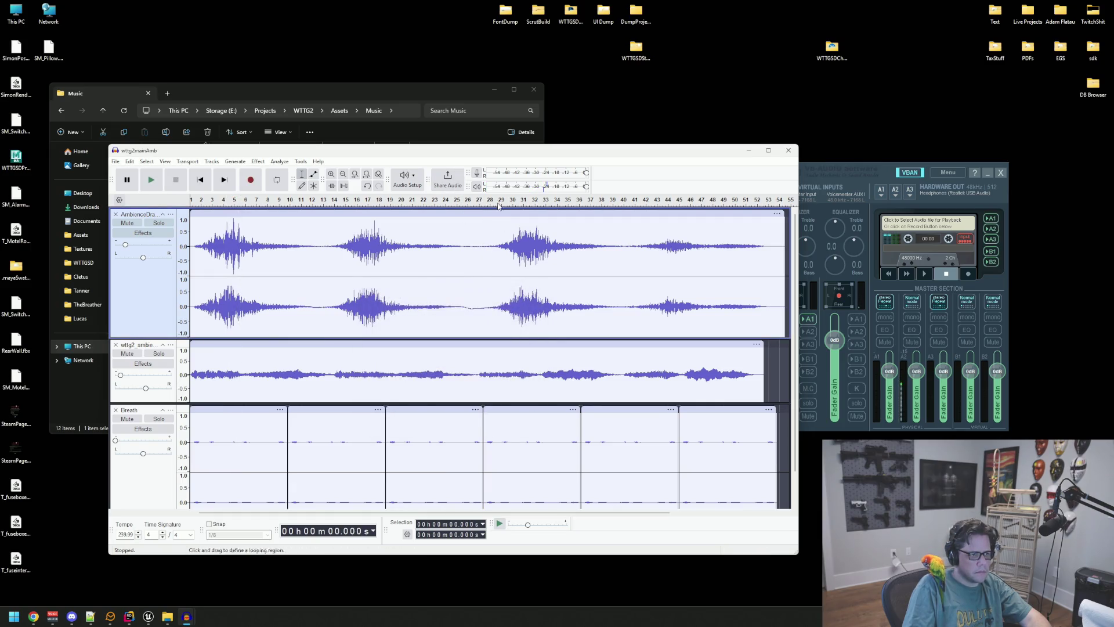
pyautogui.click(406, 179)
pyautogui.moveTo(435, 213)
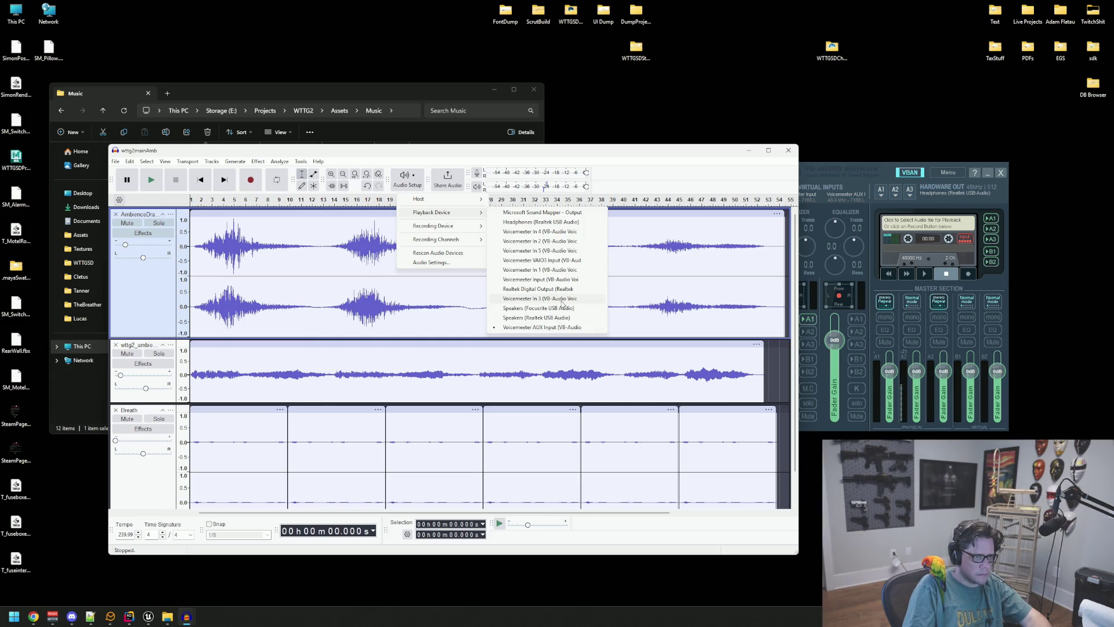
# Step: Choose a different playback device, replay from the start, and bring Voicemeeter forward
pyautogui.click(556, 221)
pyautogui.click(523, 259)
pyautogui.press('Home')
pyautogui.press('space')
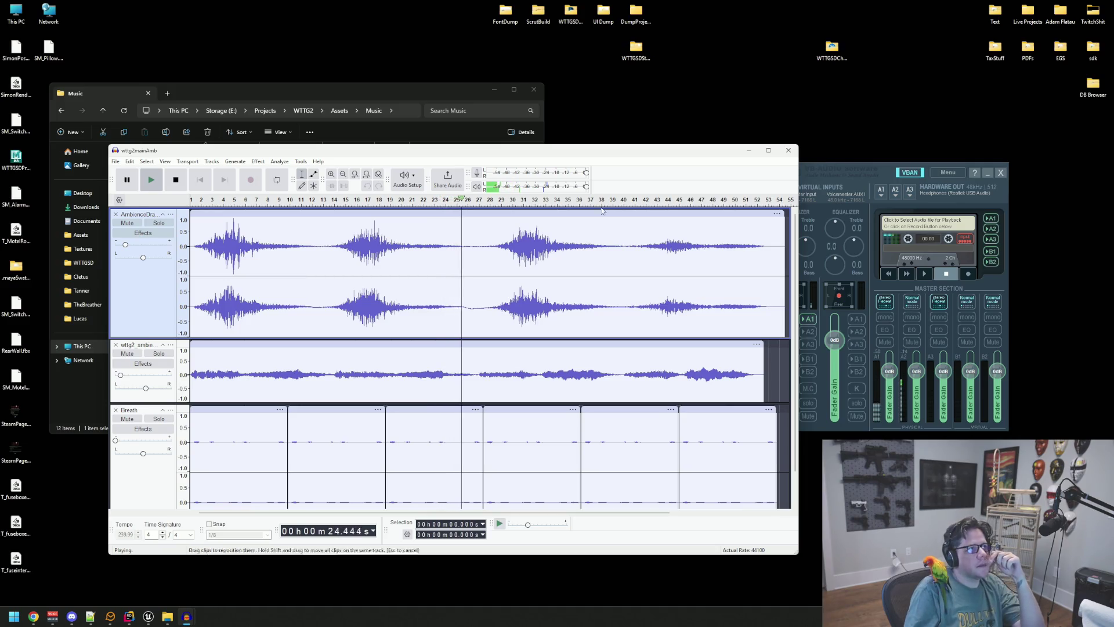
pyautogui.click(892, 377)
# Step: Boost the A1 hardware output fader to +12 dB, replay the ambience, stop, and show the full mixer
pyautogui.moveTo(892, 377); pyautogui.dragTo(890, 350)
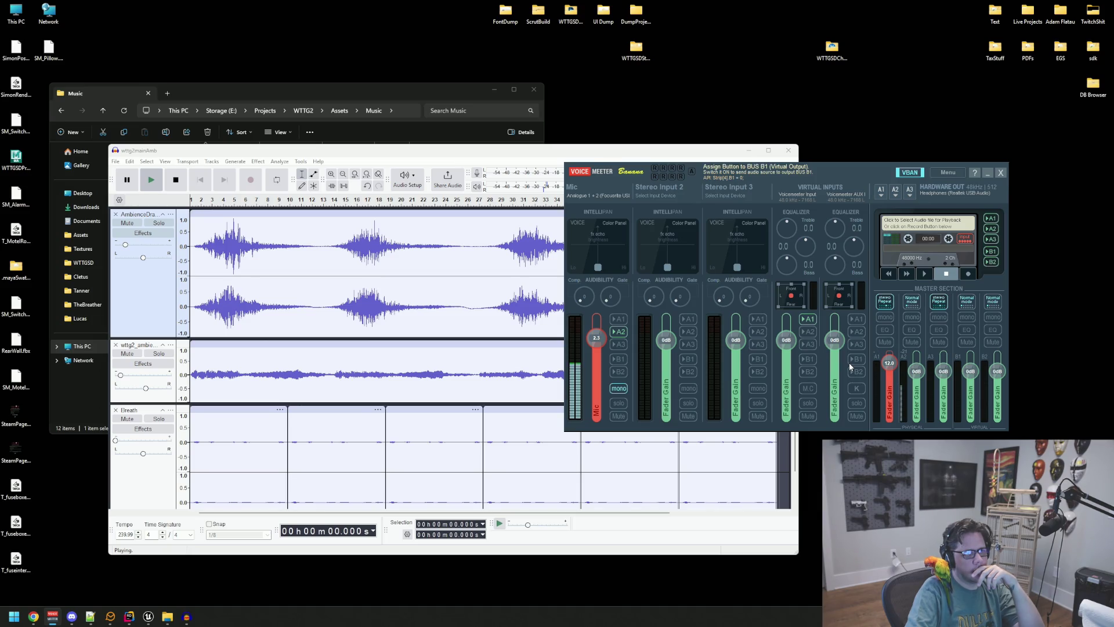
pyautogui.click(538, 271)
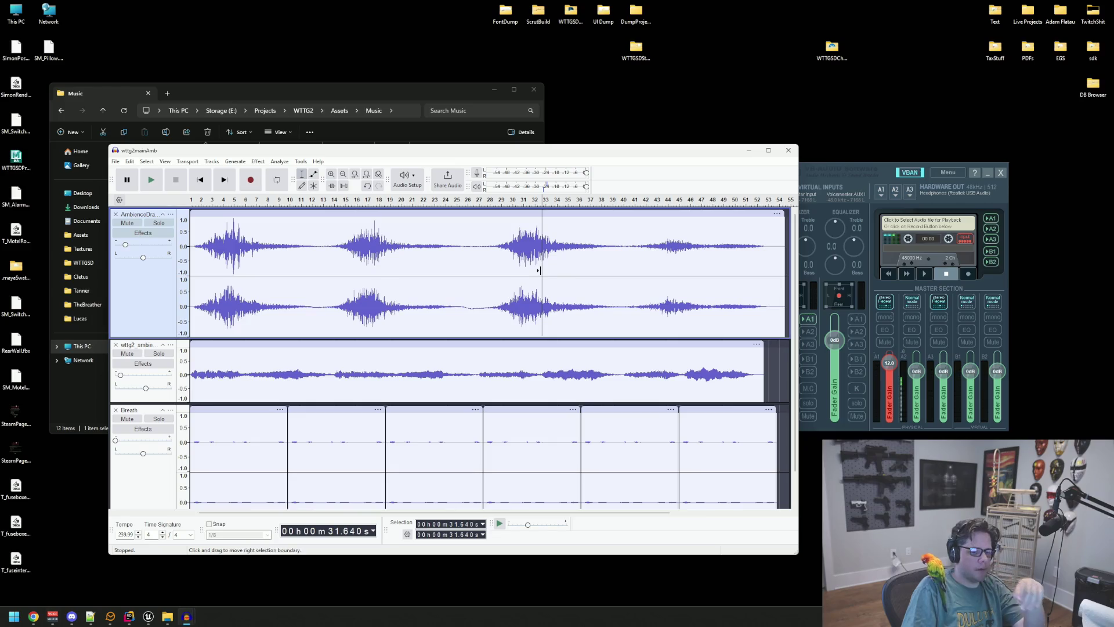
pyautogui.press('Home')
pyautogui.press('space')
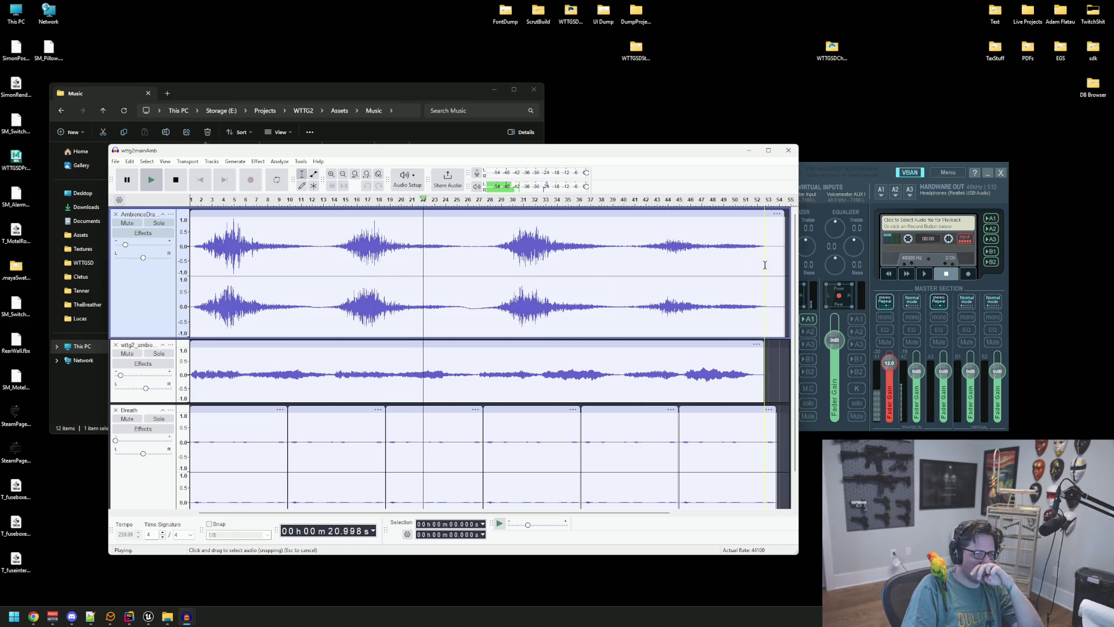
pyautogui.press('space')
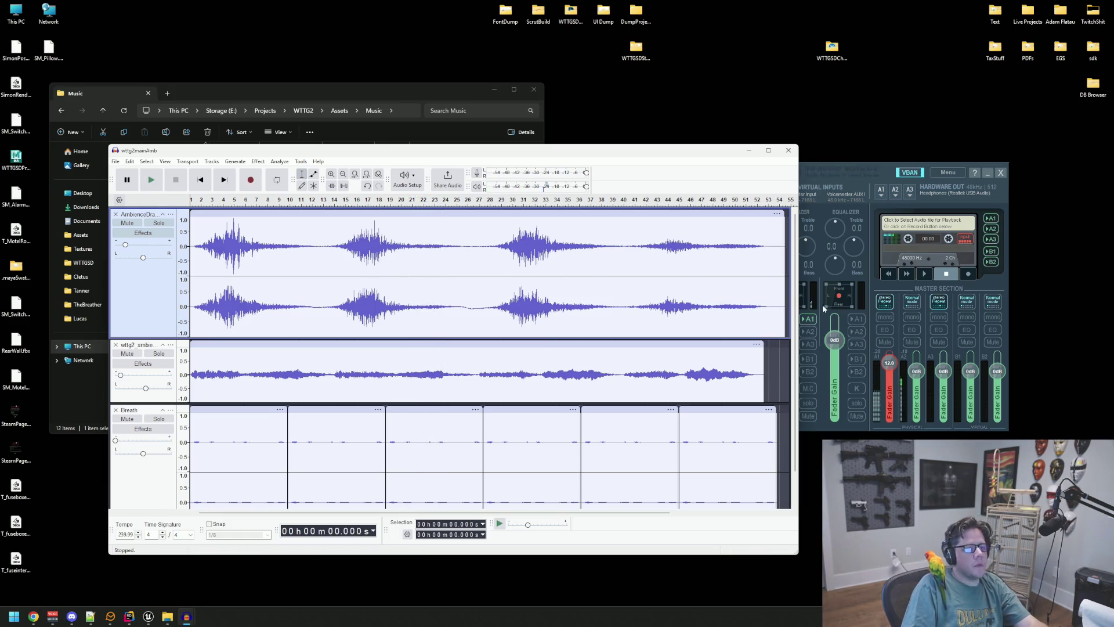
pyautogui.click(824, 308)
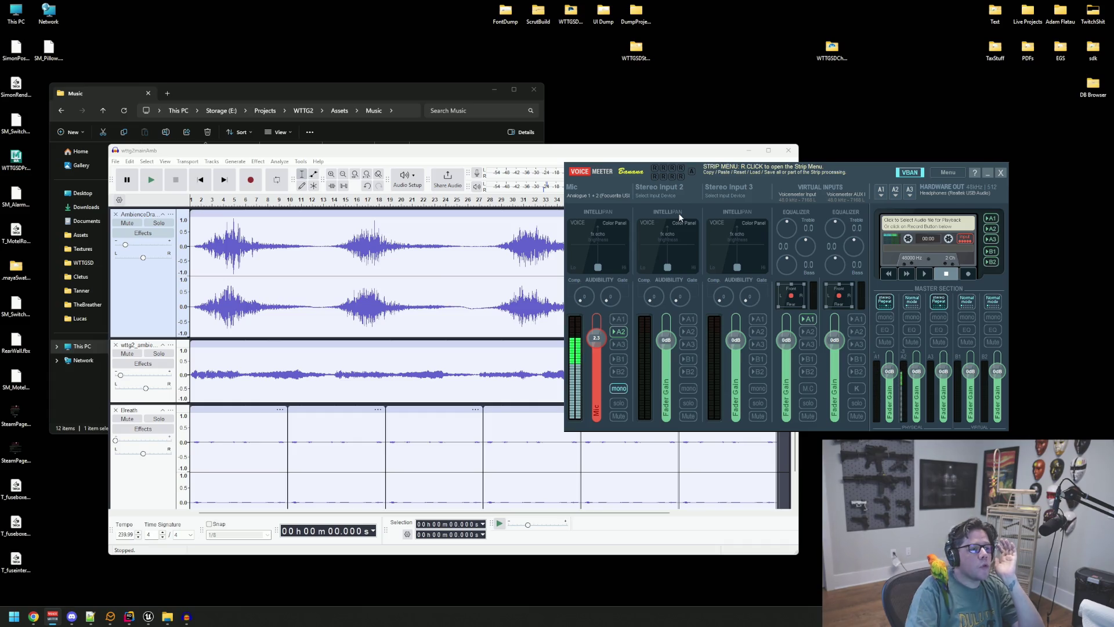
# Step: Reposition and enlarge the Audacity window, set a play point at 16.192 s on track two, and shift Voicemeeter right
pyautogui.moveTo(459, 154); pyautogui.dragTo(429, 76)
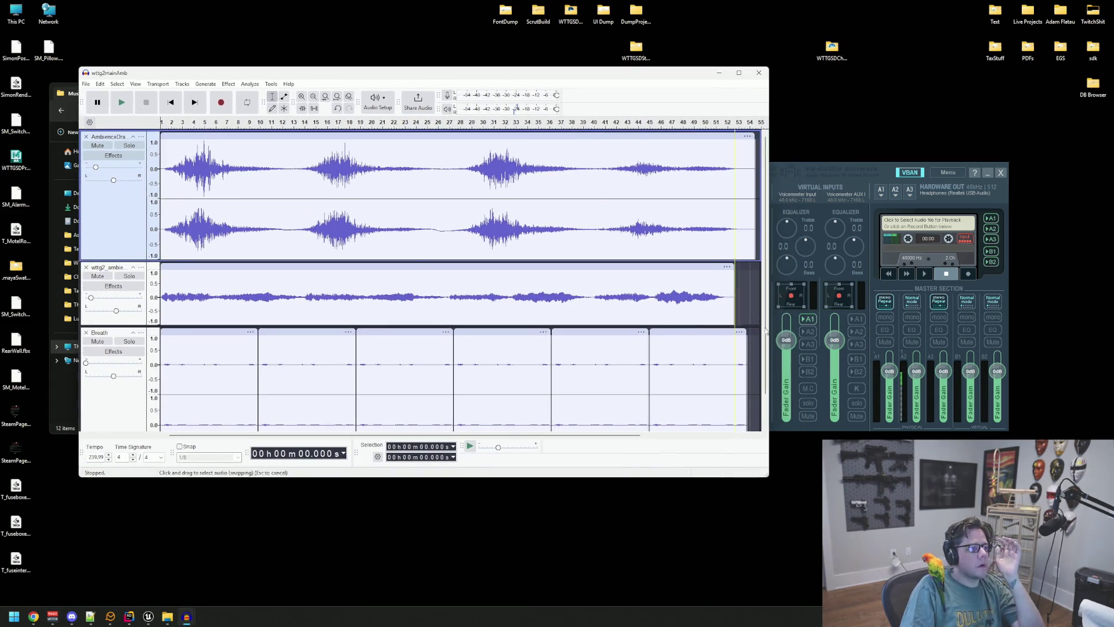
pyautogui.moveTo(772, 478); pyautogui.dragTo(778, 540)
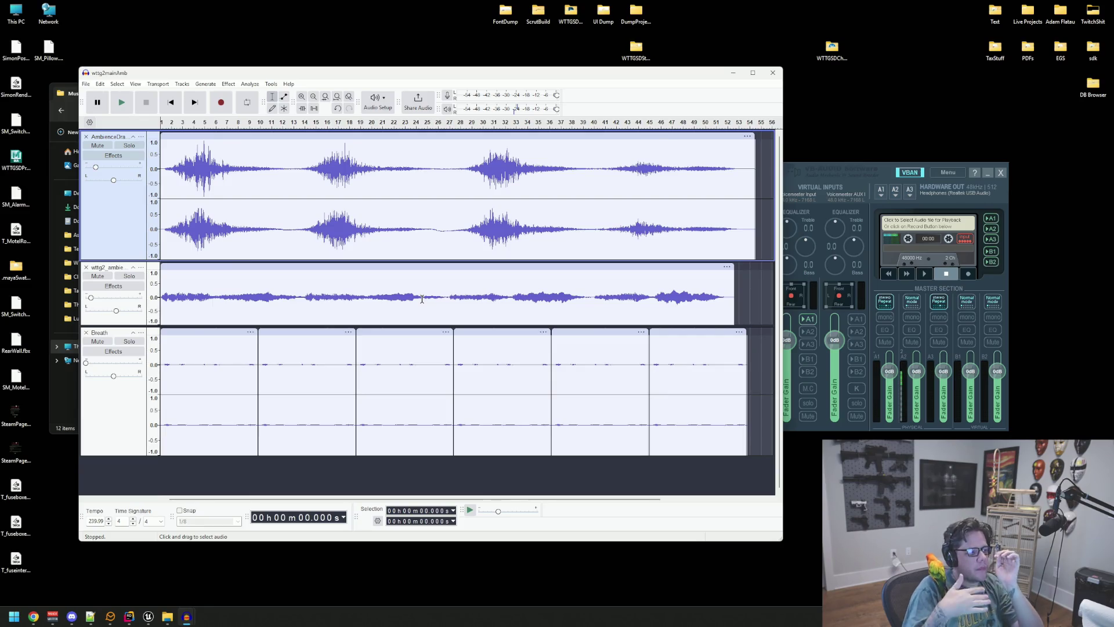
pyautogui.click(338, 287)
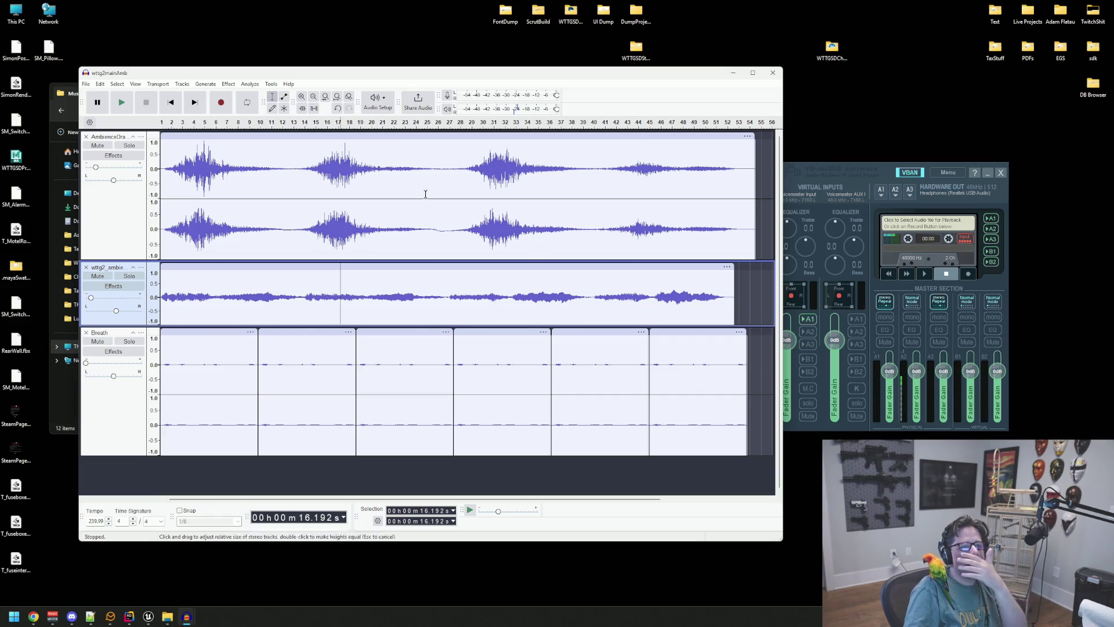
pyautogui.moveTo(811, 172); pyautogui.dragTo(861, 171)
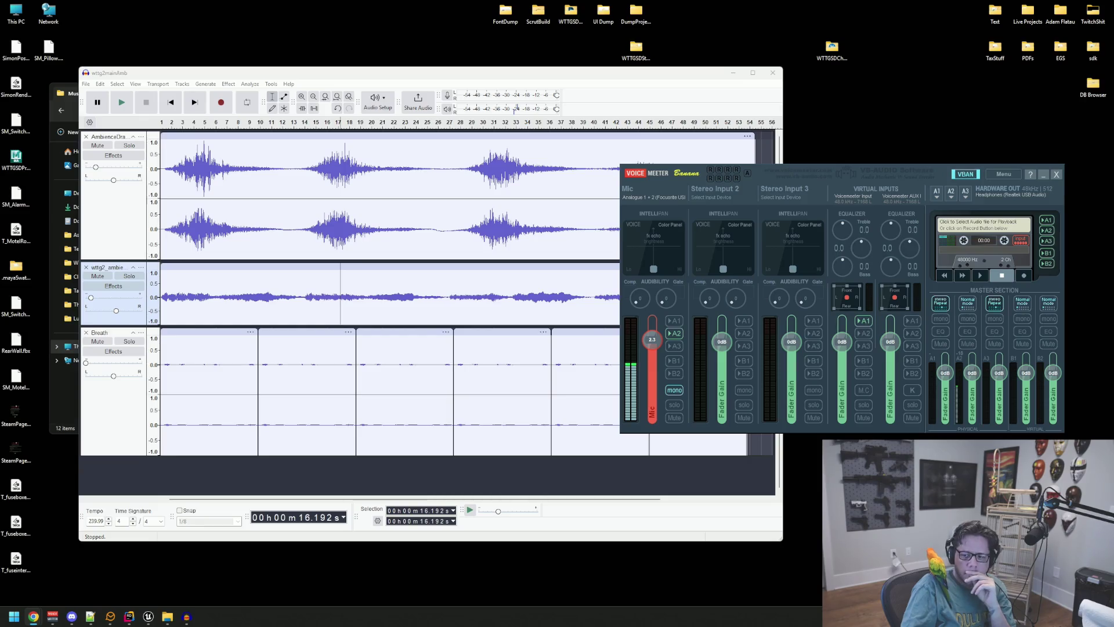
# Step: Nudge Voicemeeter right and switch to the Netbreak trailer YouTube page
pyautogui.moveTo(840, 178); pyautogui.dragTo(851, 178)
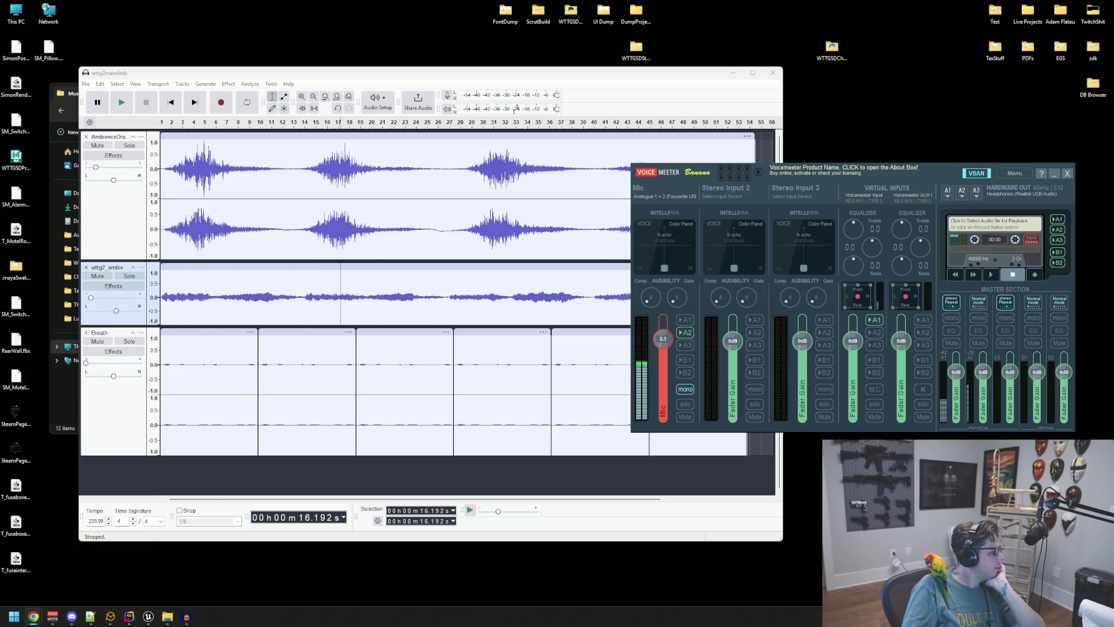
pyautogui.hotkey('alt', 'Tab')
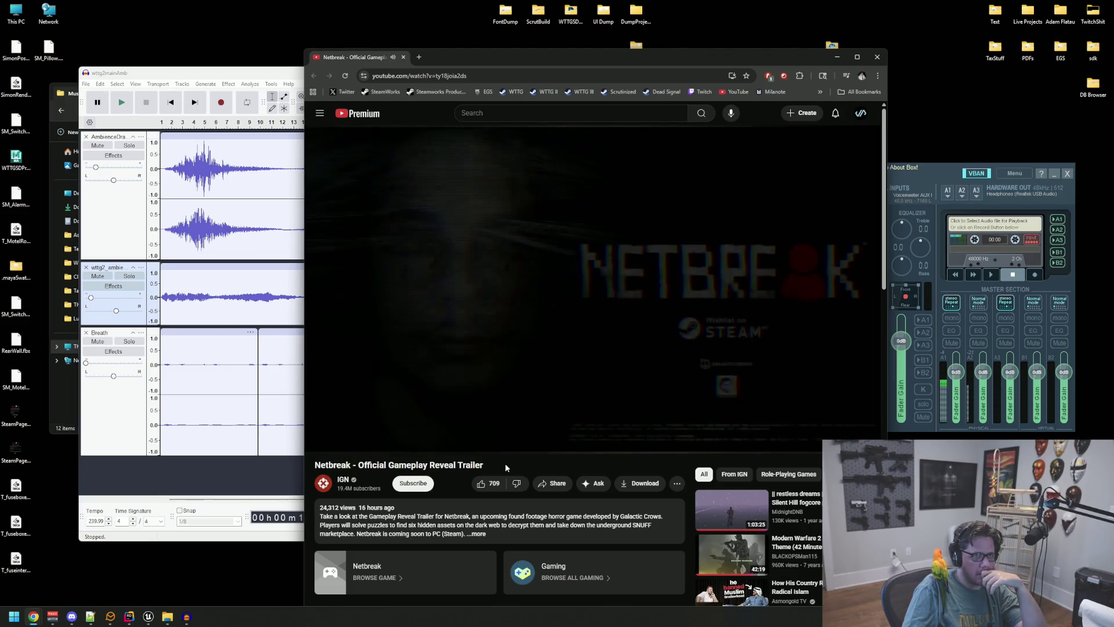
# Step: Pause the Netbreak trailer, expand the top comment's replies, close Chrome and return to Audacity
pyautogui.click(539, 375)
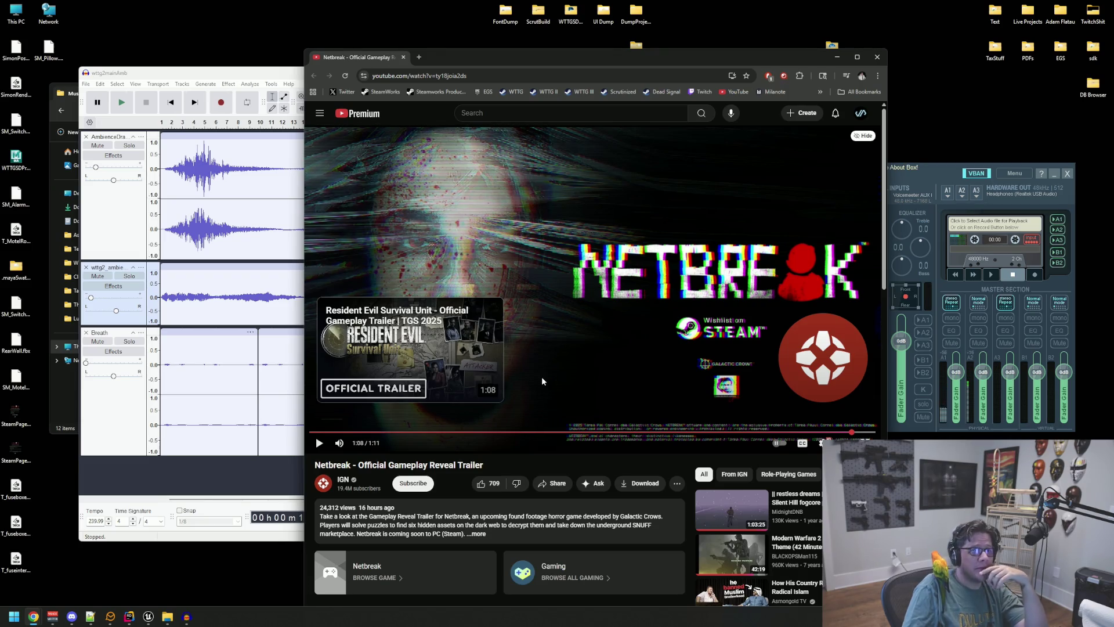
pyautogui.scroll(-3, 541, 377)
pyautogui.scroll(-2, 542, 376)
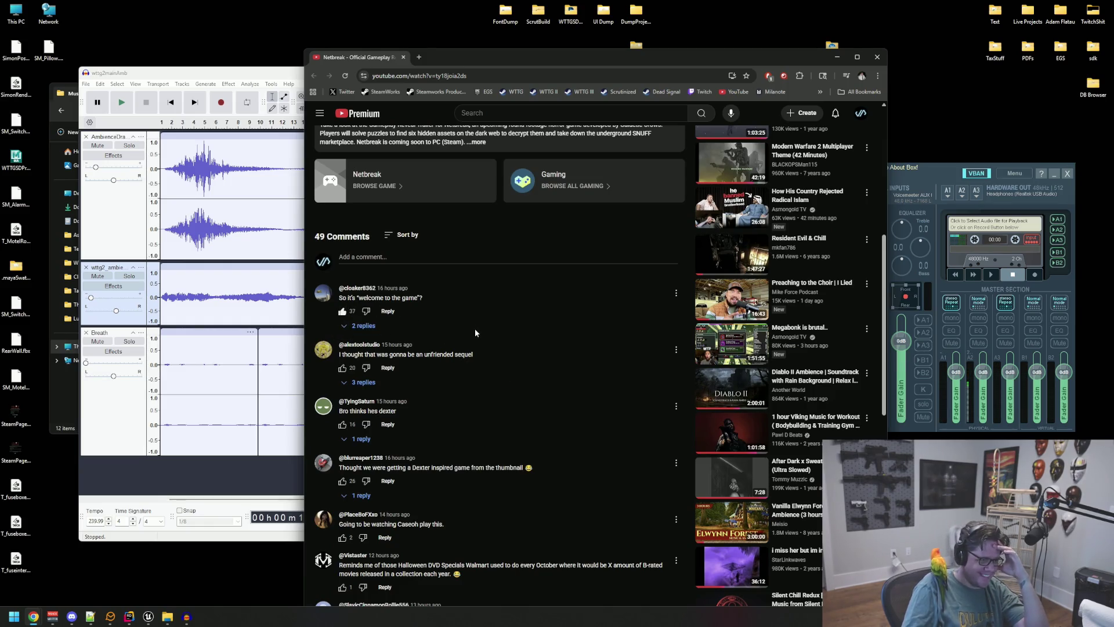
pyautogui.scroll(-1, 474, 329)
pyautogui.scroll(-2, 476, 330)
pyautogui.scroll(1, 480, 336)
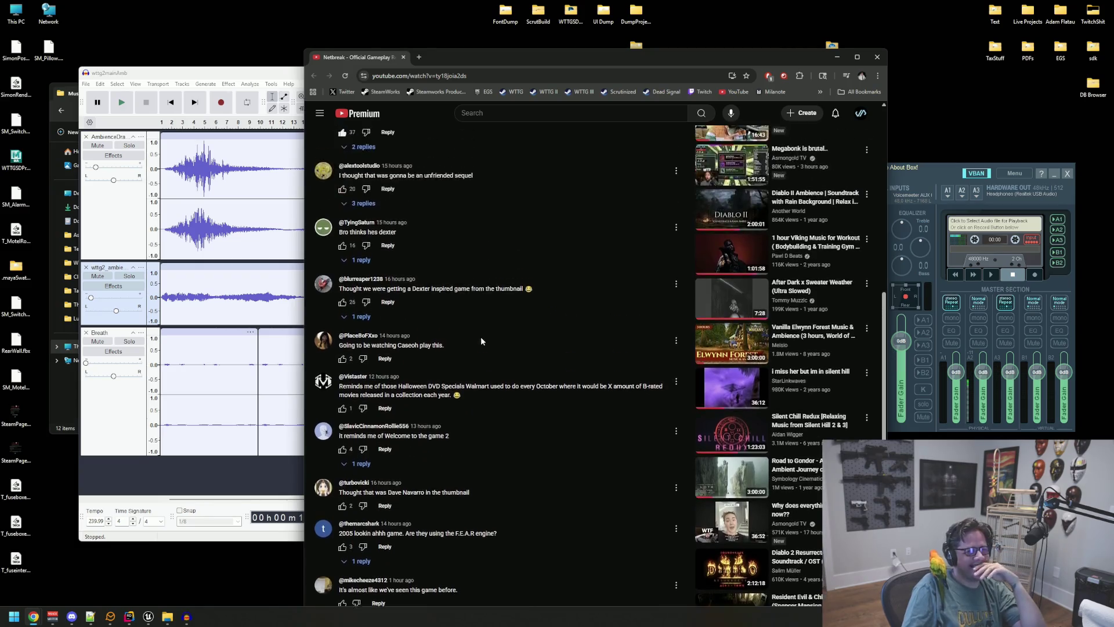
pyautogui.scroll(2, 482, 337)
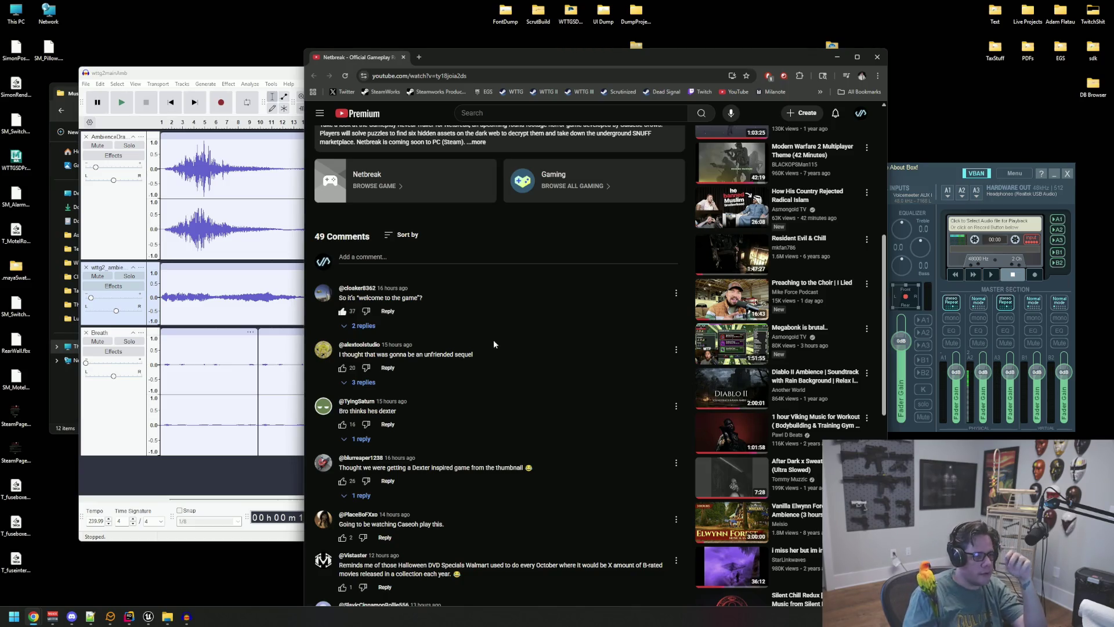
pyautogui.click(362, 326)
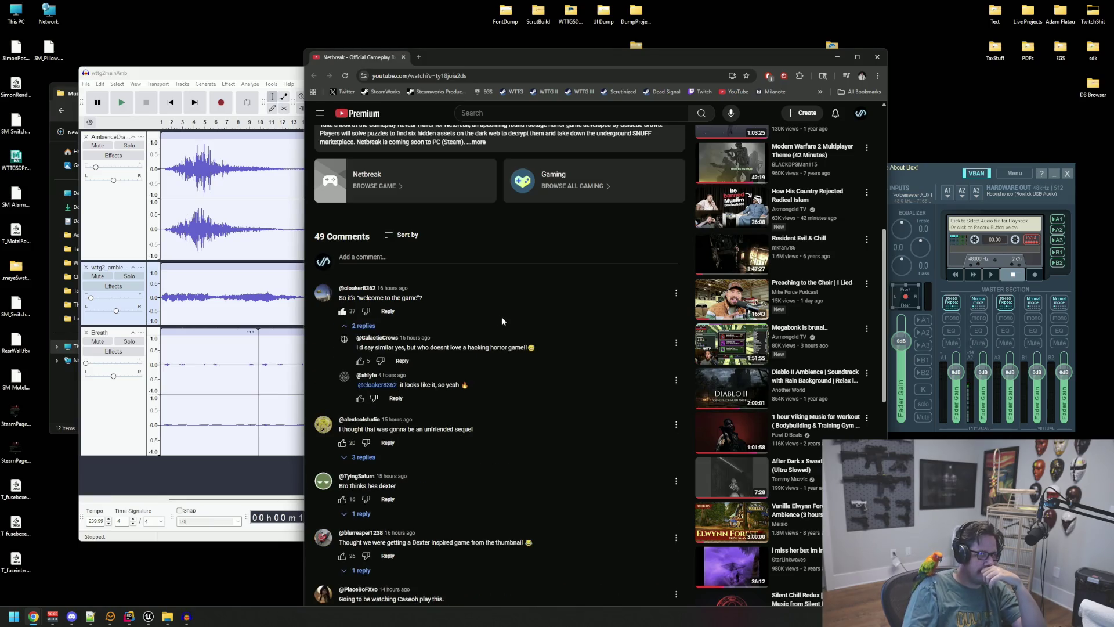
pyautogui.scroll(-1, 511, 312)
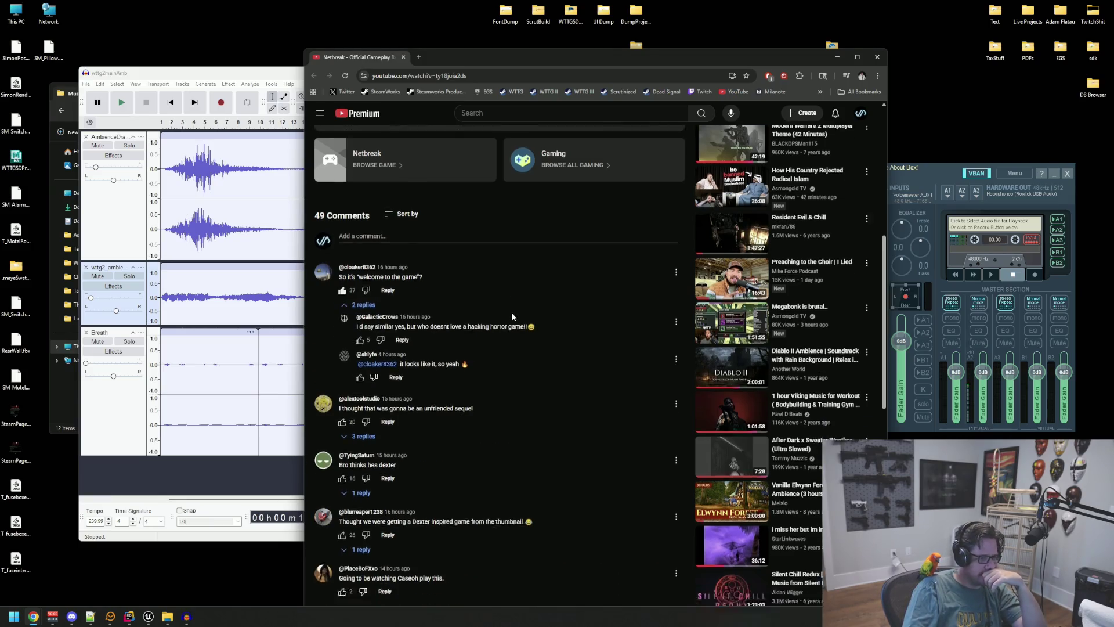
pyautogui.scroll(-3, 511, 312)
pyautogui.scroll(-2, 513, 313)
pyautogui.scroll(-2, 516, 317)
pyautogui.scroll(-3, 516, 315)
pyautogui.scroll(-3, 516, 315)
pyautogui.scroll(-2, 516, 316)
pyautogui.scroll(3, 607, 430)
pyautogui.scroll(3, 598, 417)
pyautogui.scroll(3, 588, 403)
pyautogui.scroll(3, 620, 296)
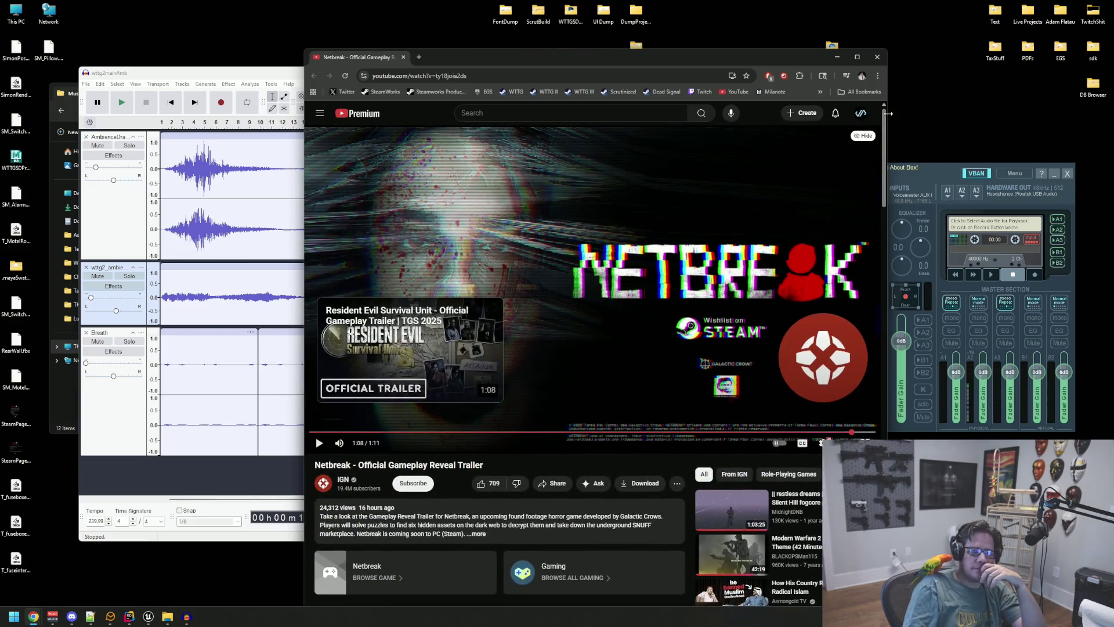
pyautogui.click(879, 59)
pyautogui.click(588, 159)
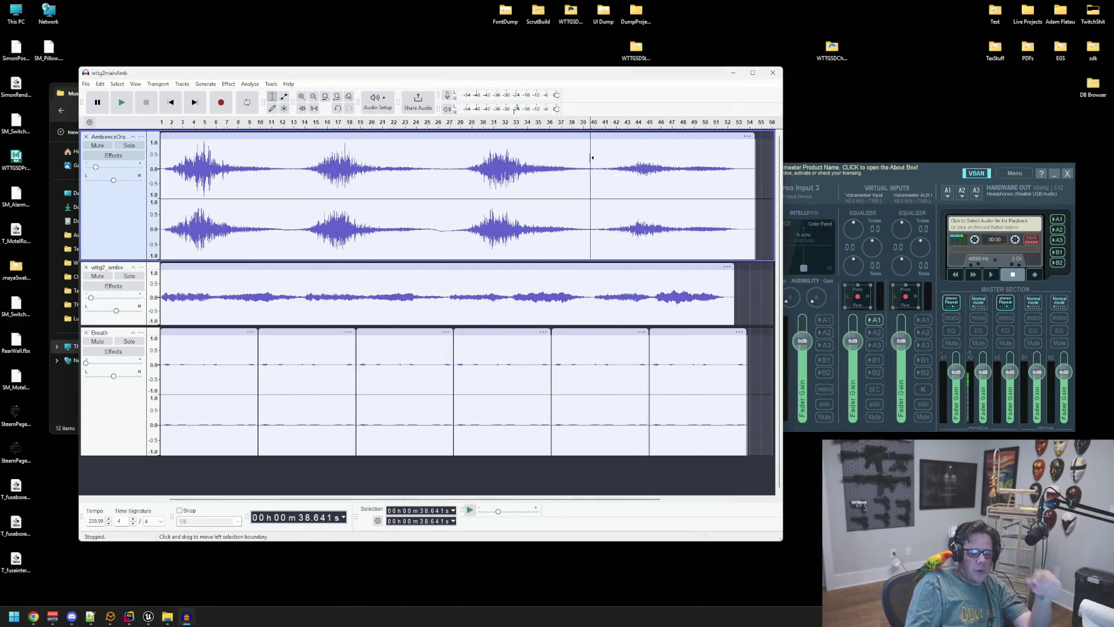
# Step: Play the ambience project through from the start, then stop it
pyautogui.press('Home')
pyautogui.press('space')
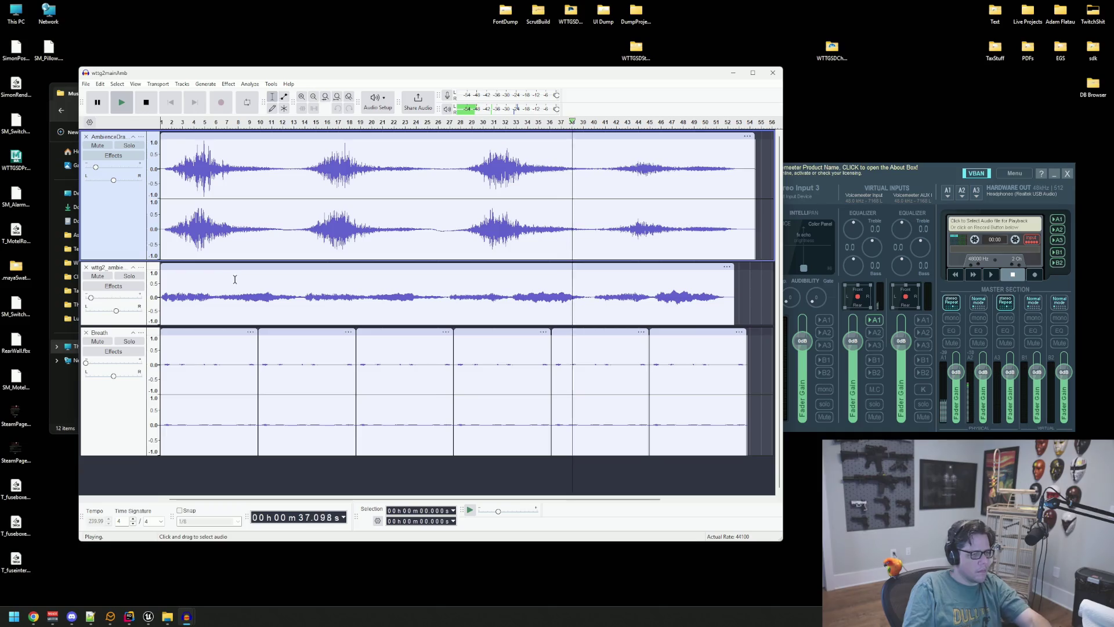
pyautogui.press('space')
pyautogui.click(97, 145)
# Step: Mute the AmbienceOra and Breath tracks and audition the second ambience track alone, briefly toggling Breath back in
pyautogui.click(97, 341)
pyautogui.click(137, 335)
pyautogui.click(117, 317)
pyautogui.press('space')
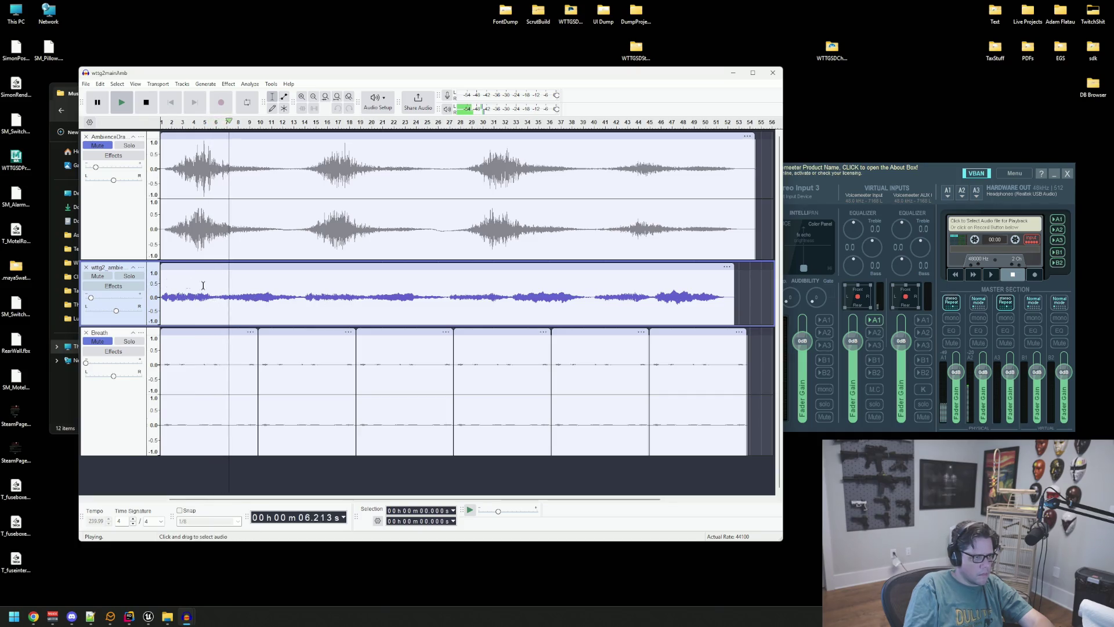
pyautogui.click(102, 342)
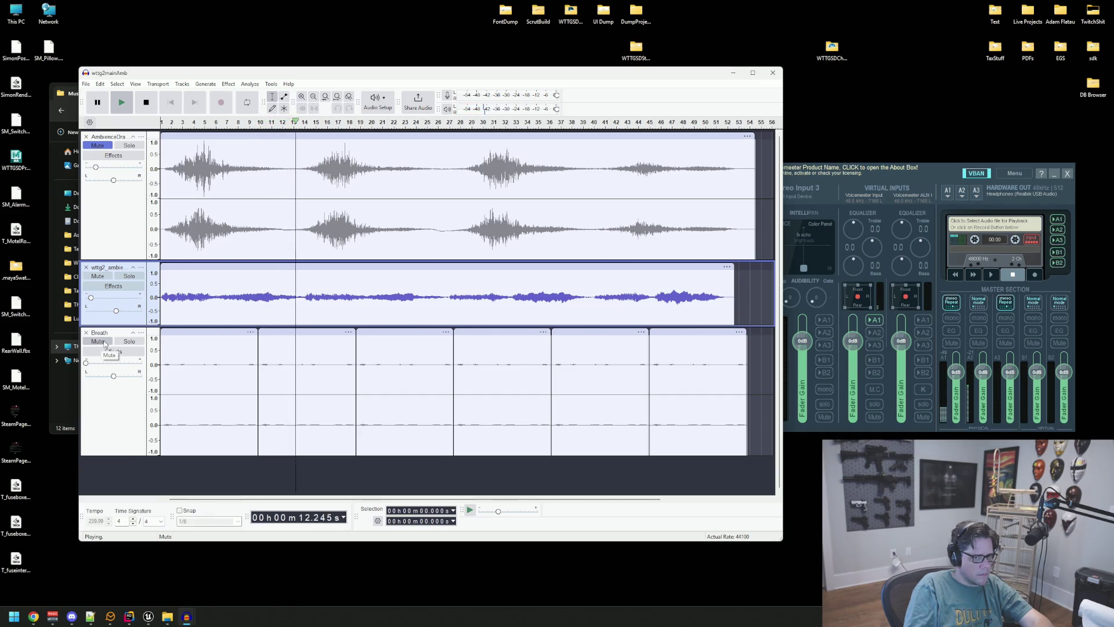
pyautogui.click(103, 343)
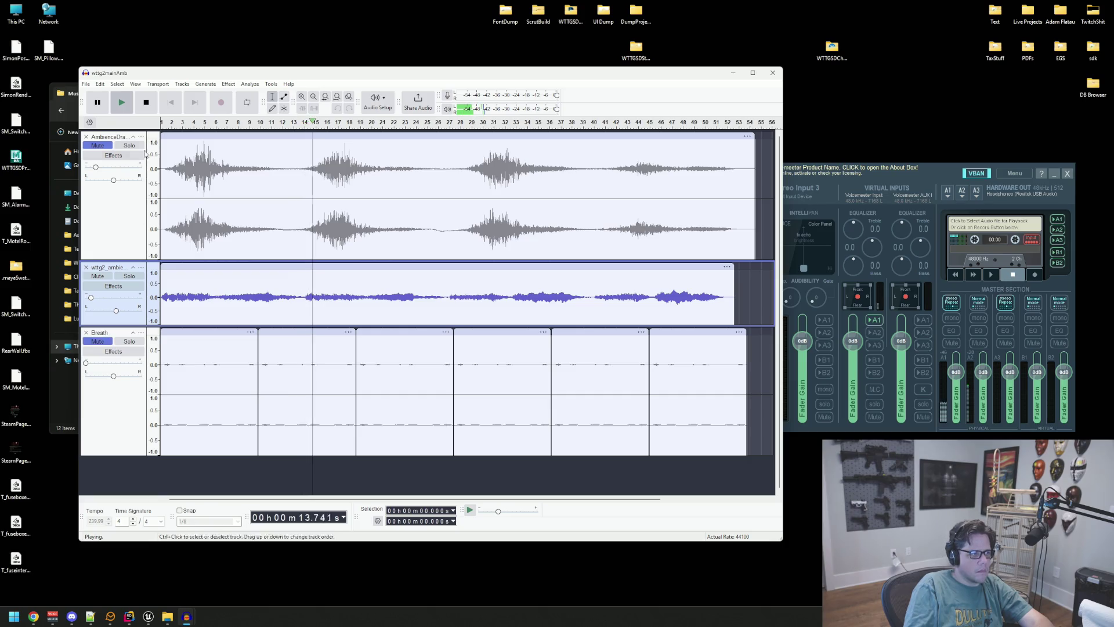
pyautogui.click(151, 108)
# Step: Reposition the project window, restart the solo ambience playback and bring the Voicemeeter mixer forward
pyautogui.moveTo(364, 78); pyautogui.dragTo(352, 85)
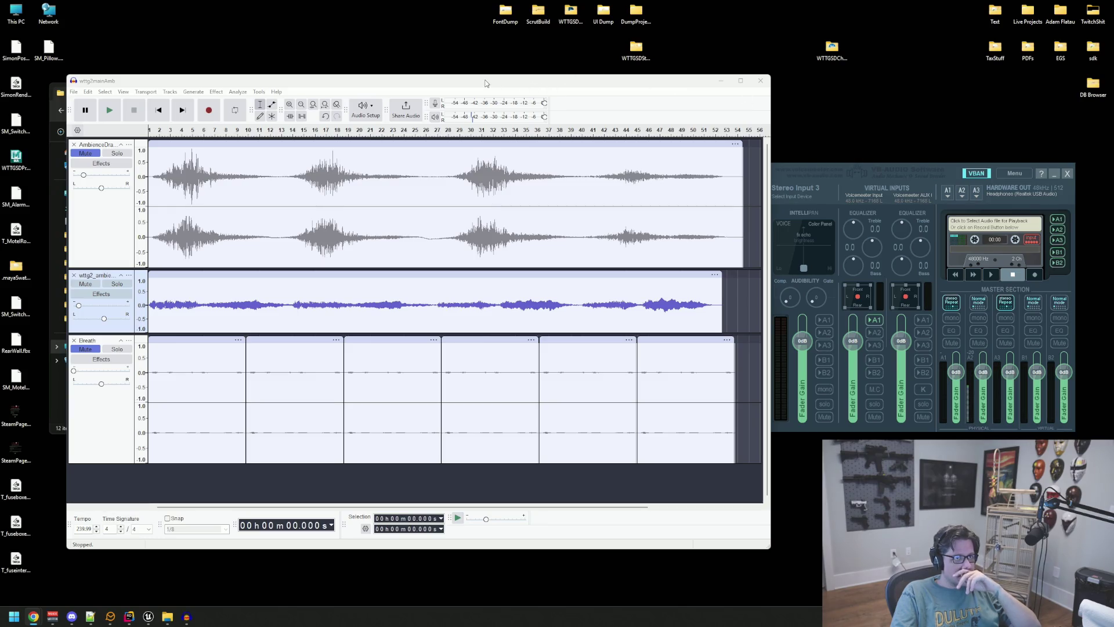
pyautogui.moveTo(411, 76); pyautogui.dragTo(408, 58)
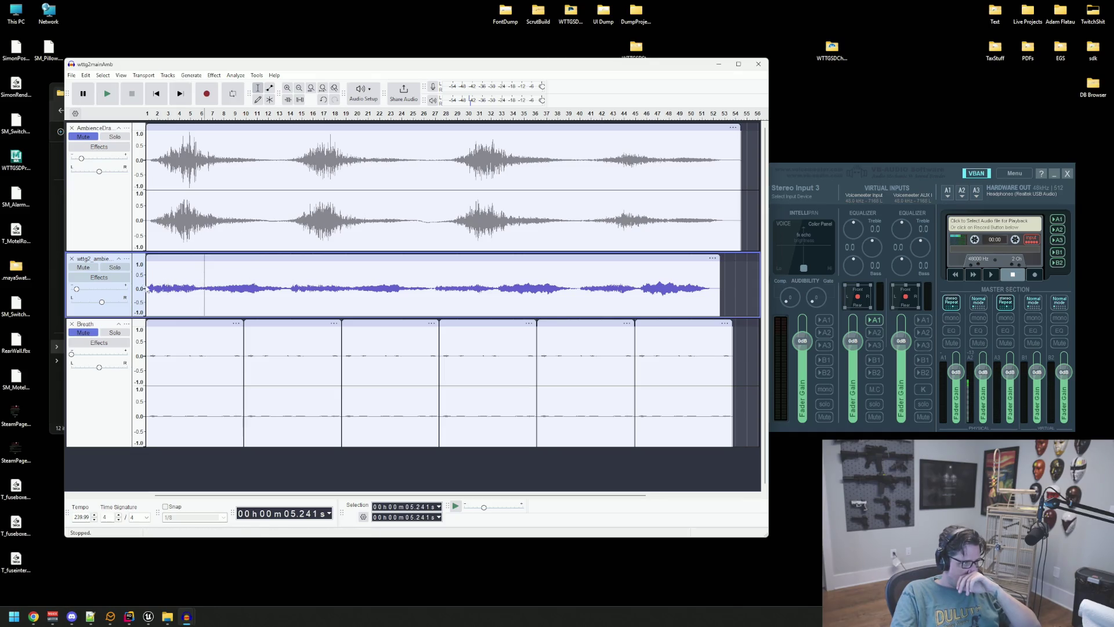
pyautogui.press('Home')
pyautogui.press('space')
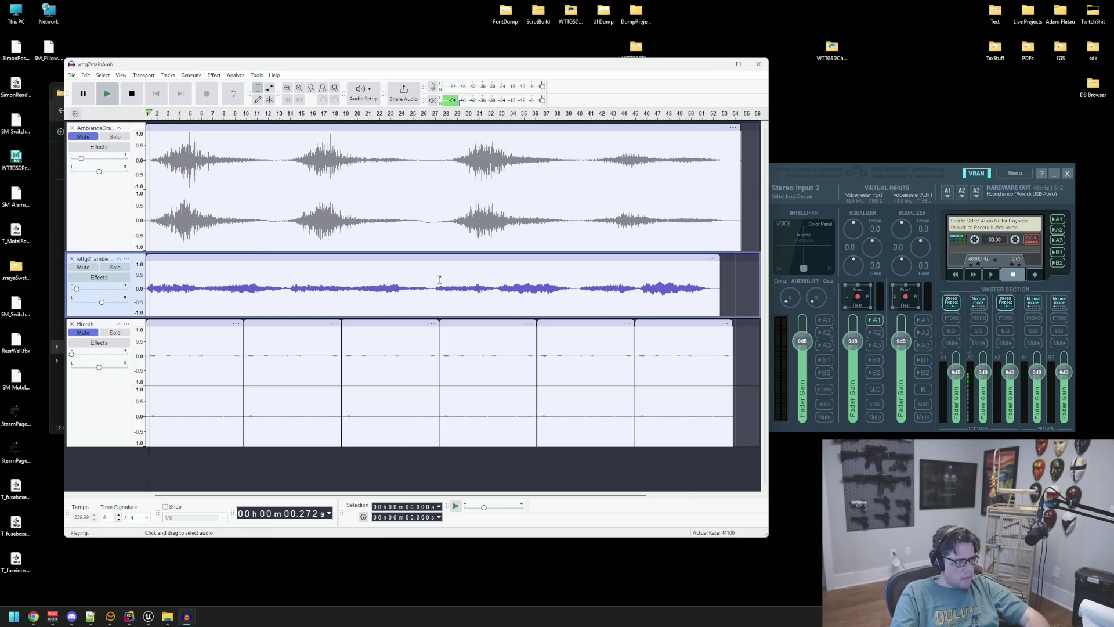
pyautogui.click(955, 315)
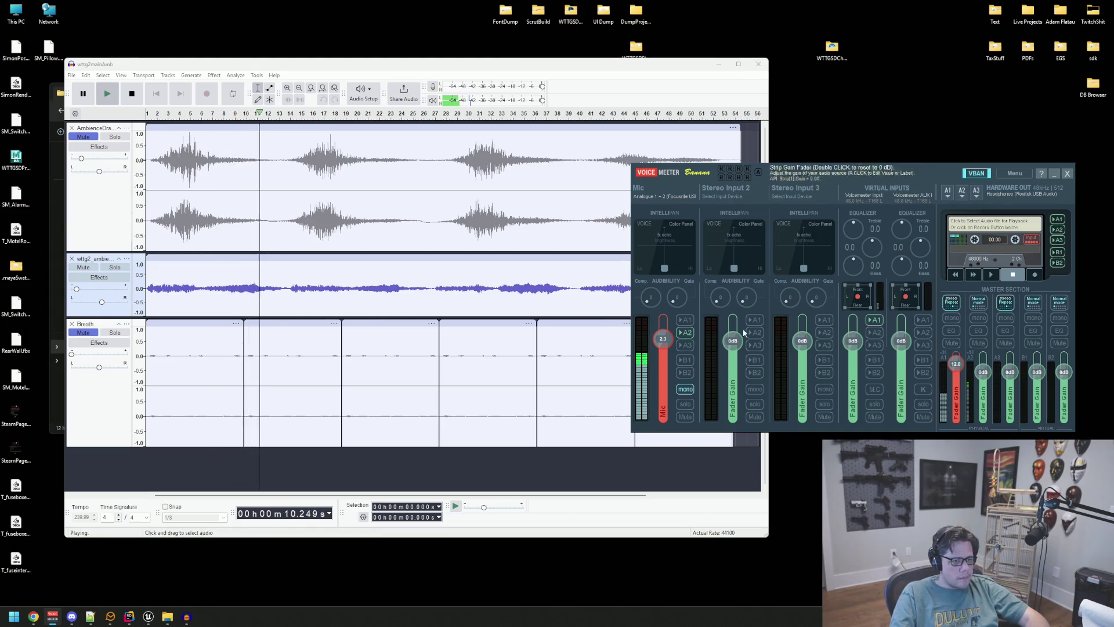
# Step: Raise Audacity over the mixer, stop playback, then switch to the browser showing Dreamstime's Creepy Drone results
pyautogui.click(383, 69)
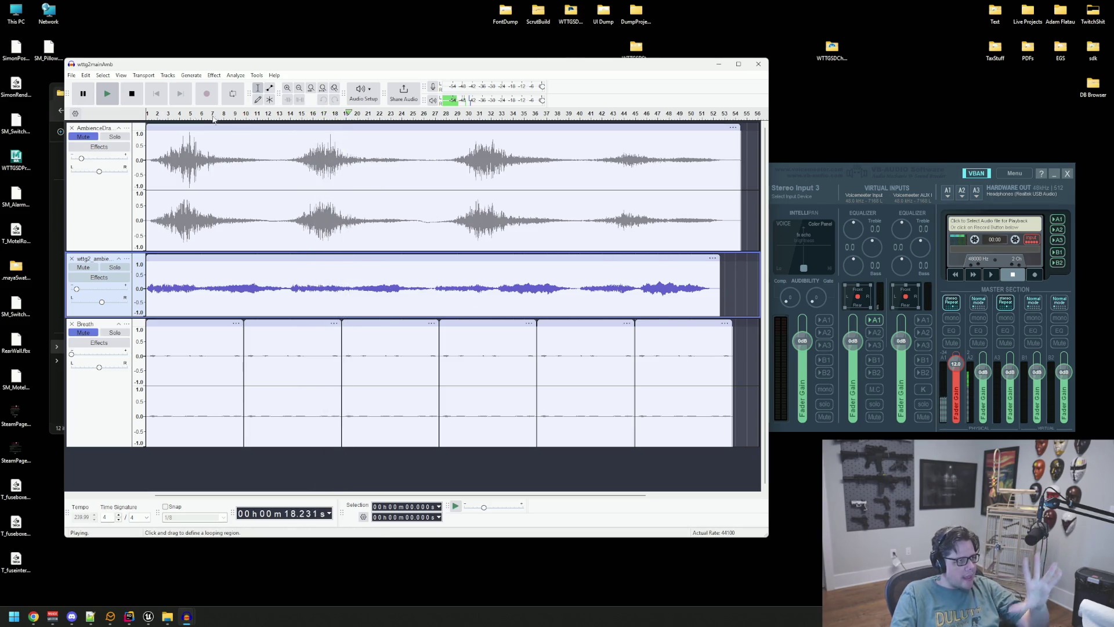
pyautogui.press('space')
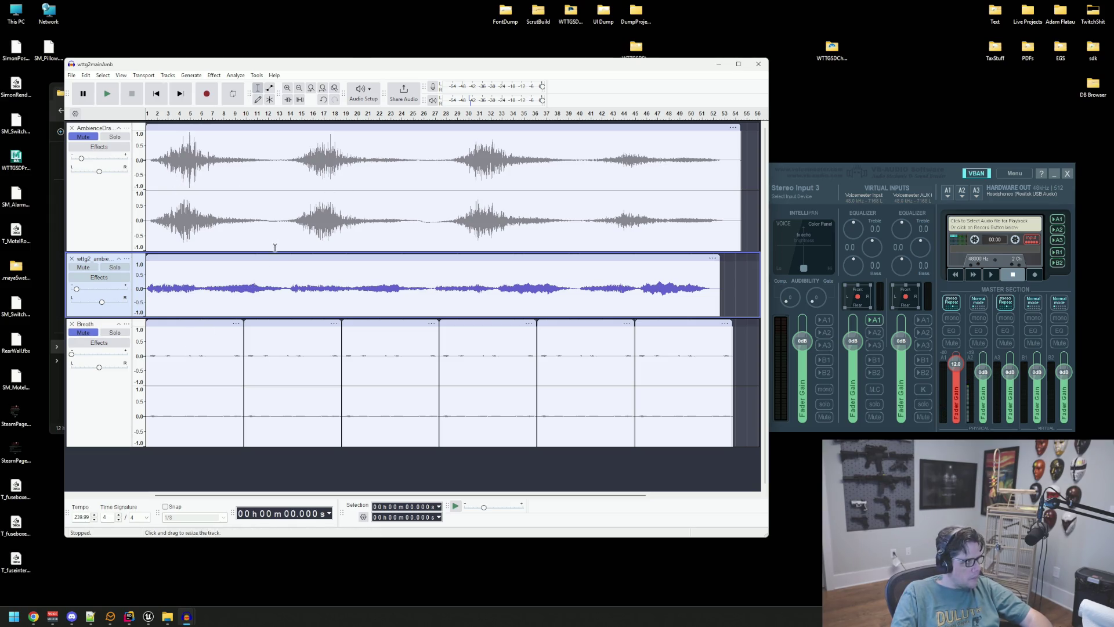
pyautogui.moveTo(330, 73); pyautogui.dragTo(316, 50)
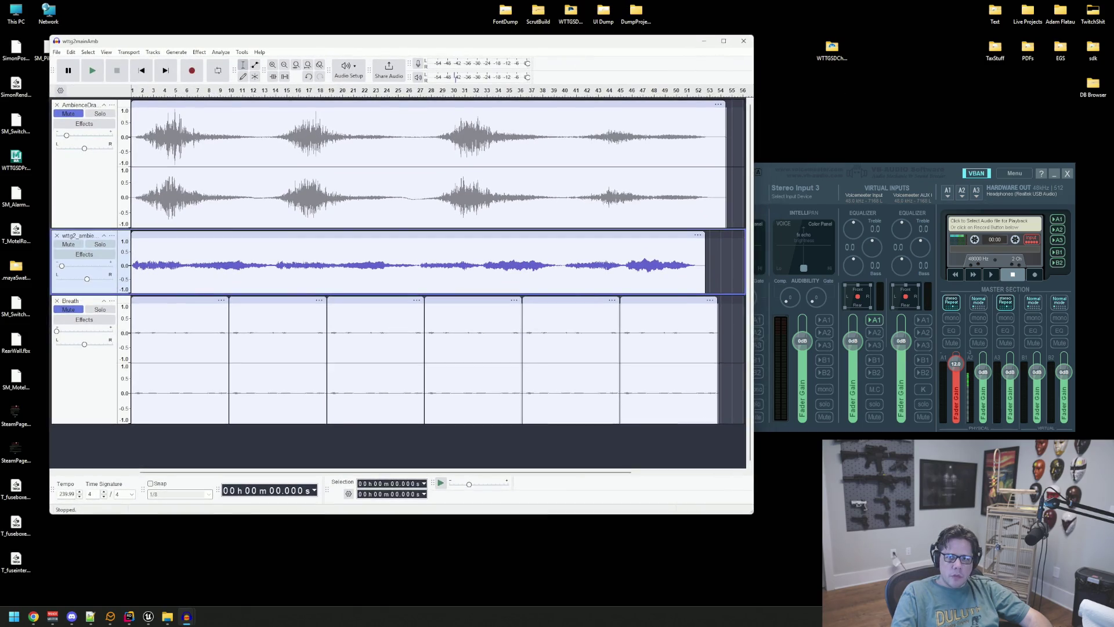
pyautogui.hotkey('alt', 'Tab')
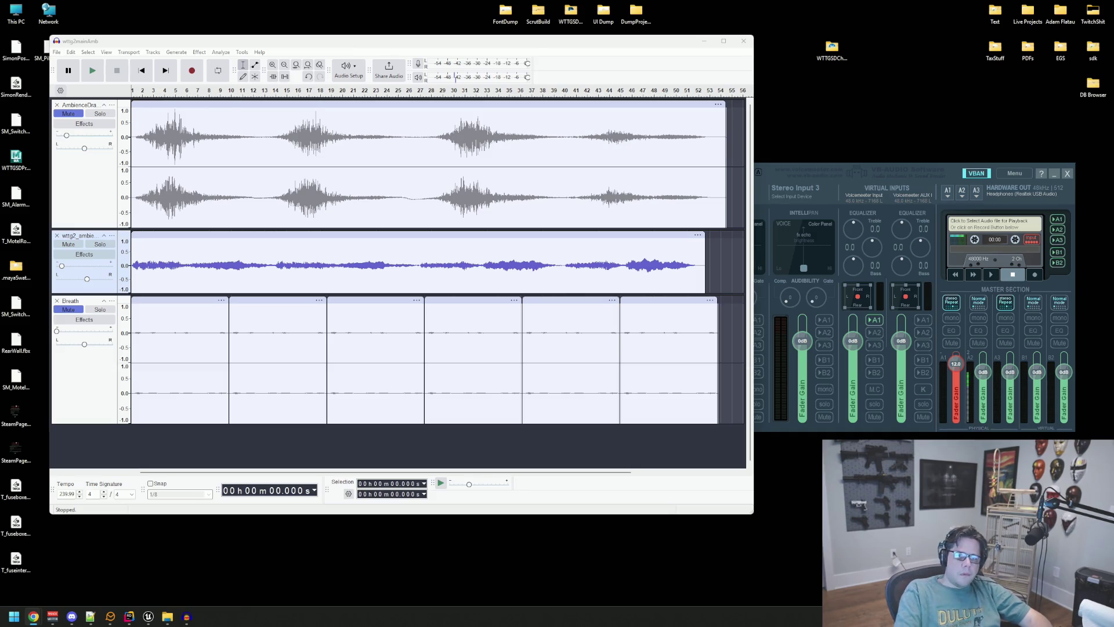
pyautogui.moveTo(1109, 51); pyautogui.dragTo(318, 54)
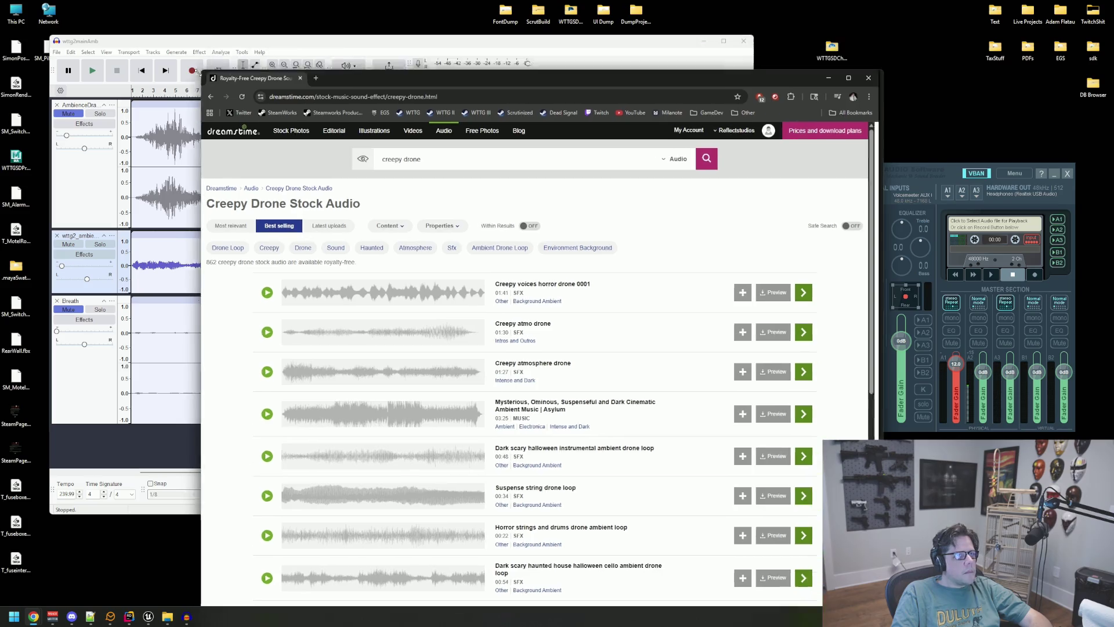
# Step: Preview the Creepy atmo drone clip on Dreamstime and view its detail page with the 8 Credits price
pyautogui.moveTo(471, 50); pyautogui.dragTo(423, 126)
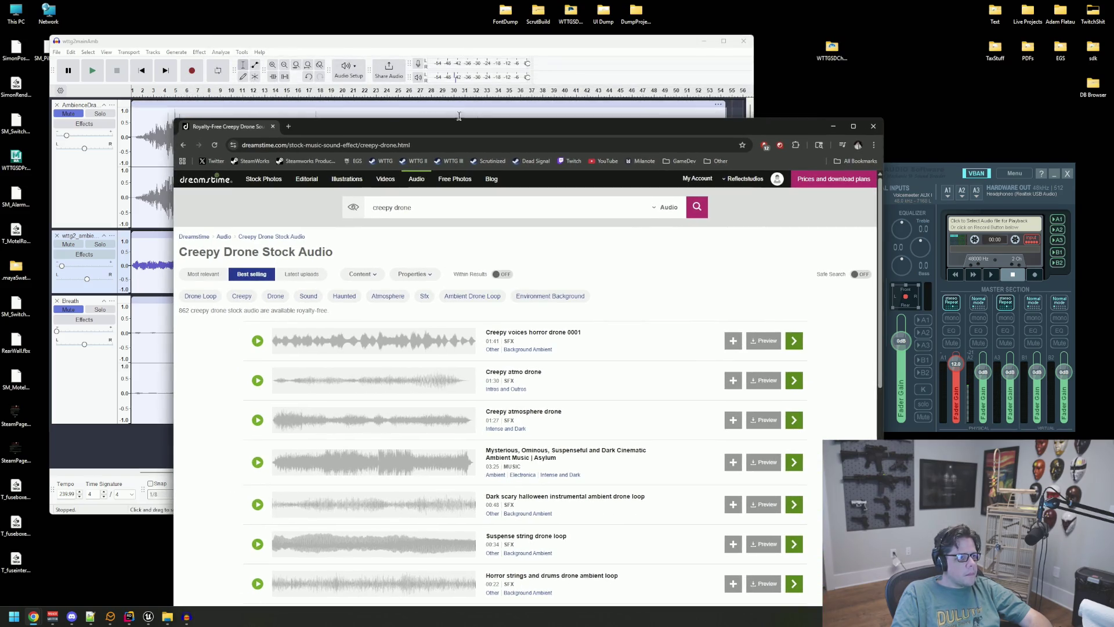
pyautogui.moveTo(468, 122); pyautogui.dragTo(486, 29)
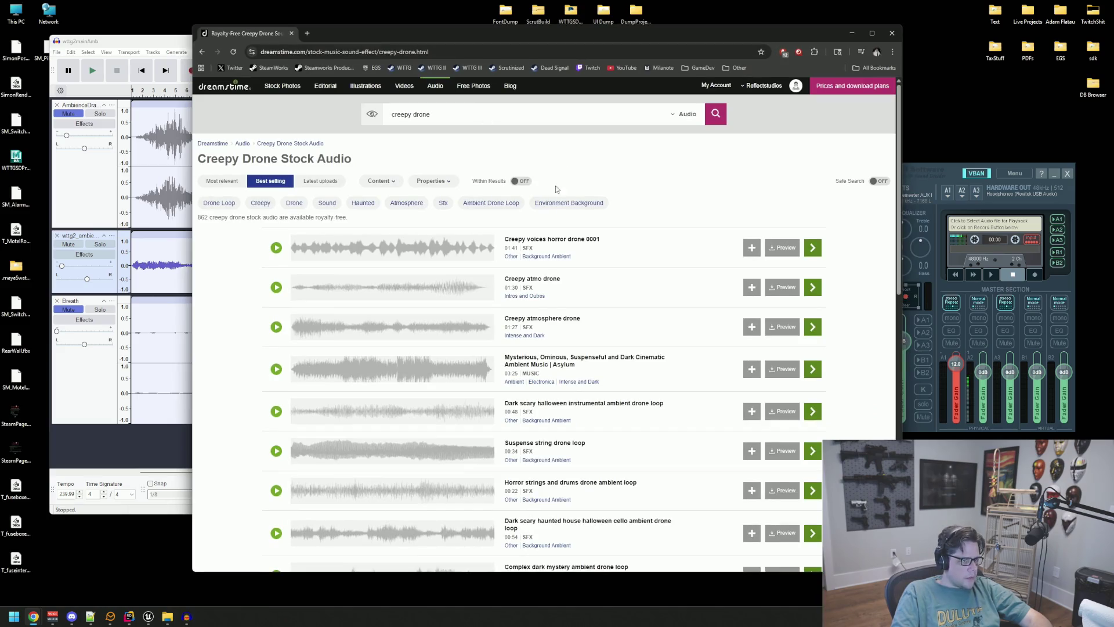
pyautogui.click(277, 292)
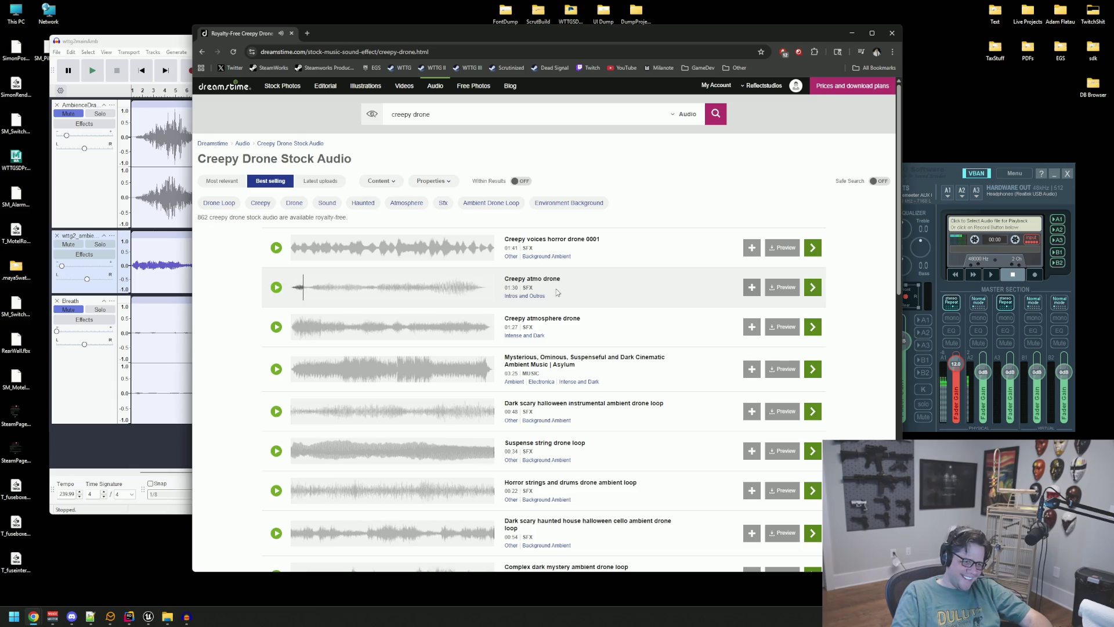
pyautogui.click(541, 280)
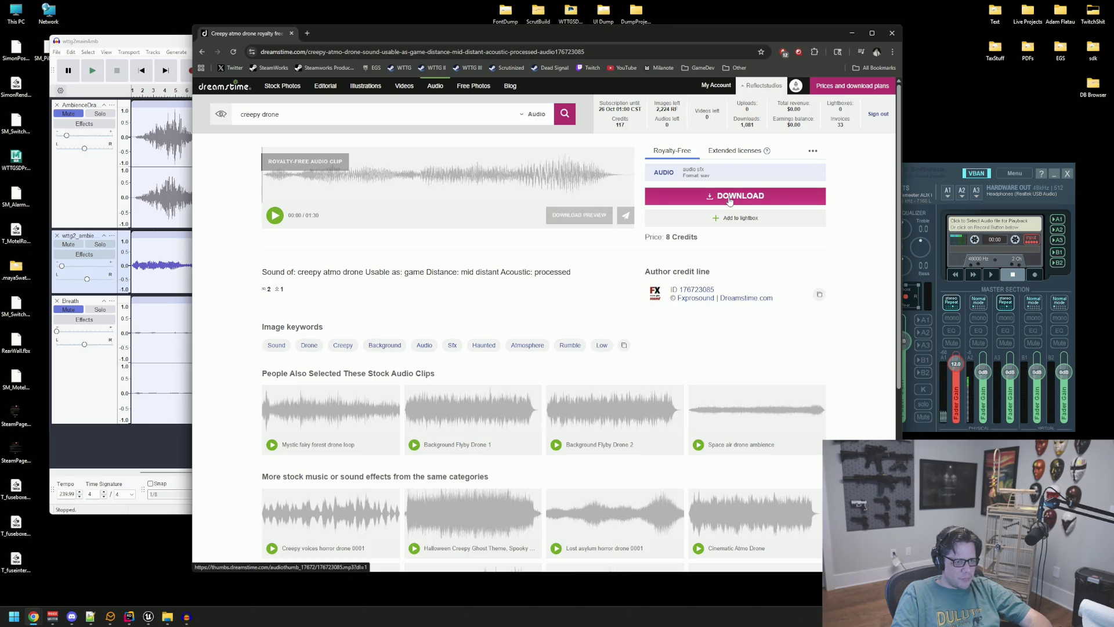
pyautogui.doubleClick(696, 233)
pyautogui.click(739, 247)
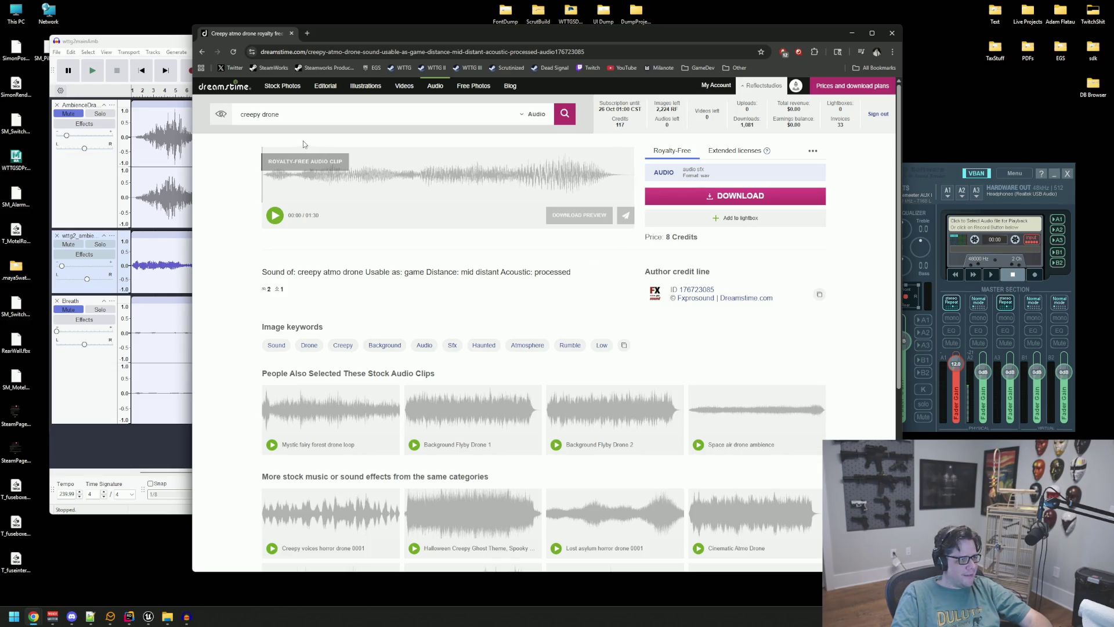
# Step: Shift the browser aside and bring the Audacity ambience project back to the front
pyautogui.moveTo(332, 38); pyautogui.dragTo(412, 40)
pyautogui.tripleClick(355, 118)
pyautogui.click(189, 253)
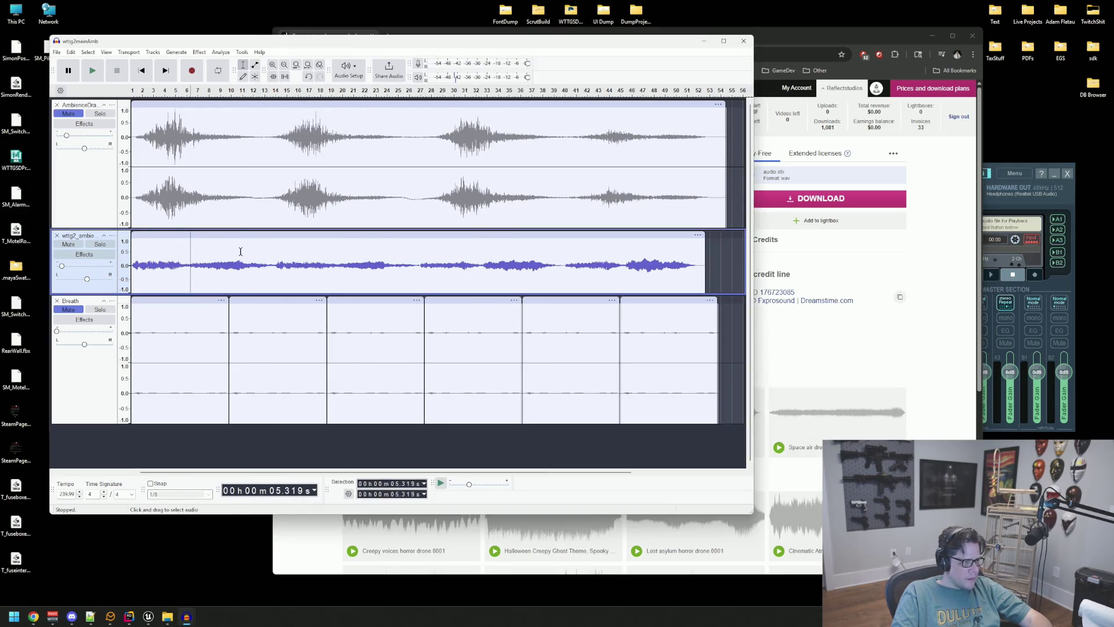
# Step: Start and quickly stop playback, then place the cursor in the second ambience track
pyautogui.press('Home')
pyautogui.press('space')
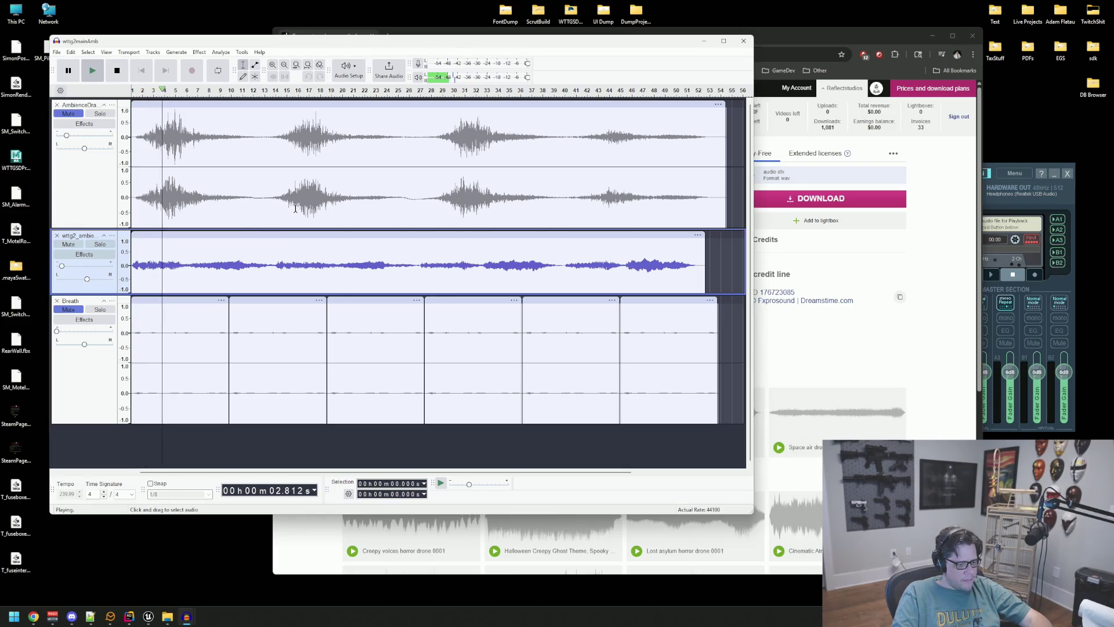
pyautogui.press('space')
pyautogui.click(227, 266)
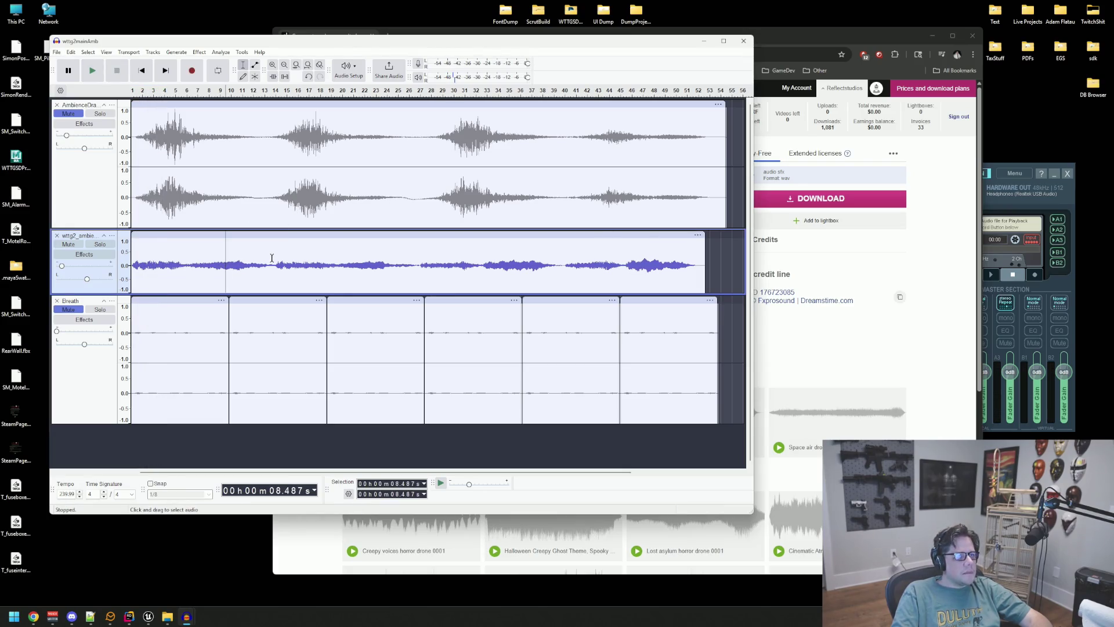
# Step: Play the mix from the start to about 19.5 seconds, stop, and return to the Dreamstime search field
pyautogui.press('Home')
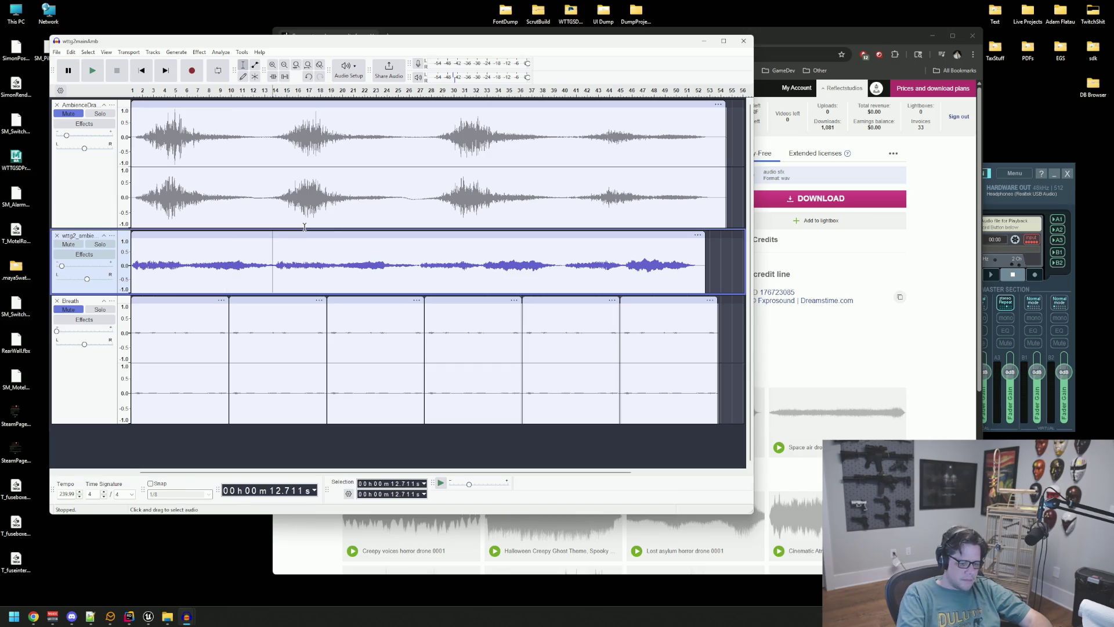
pyautogui.press('space')
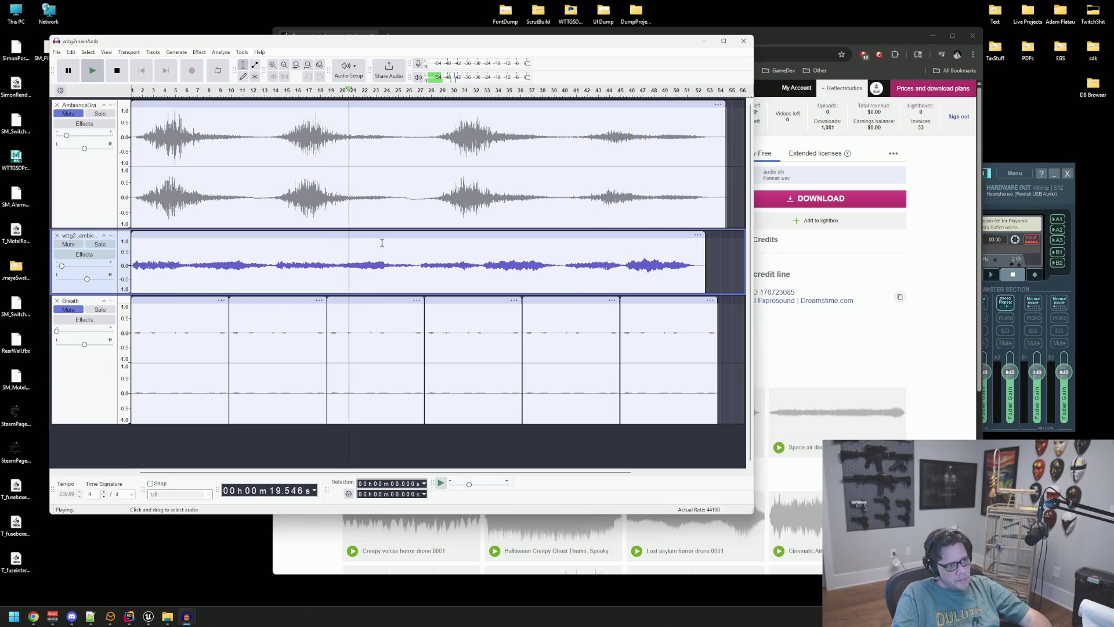
pyautogui.press('space')
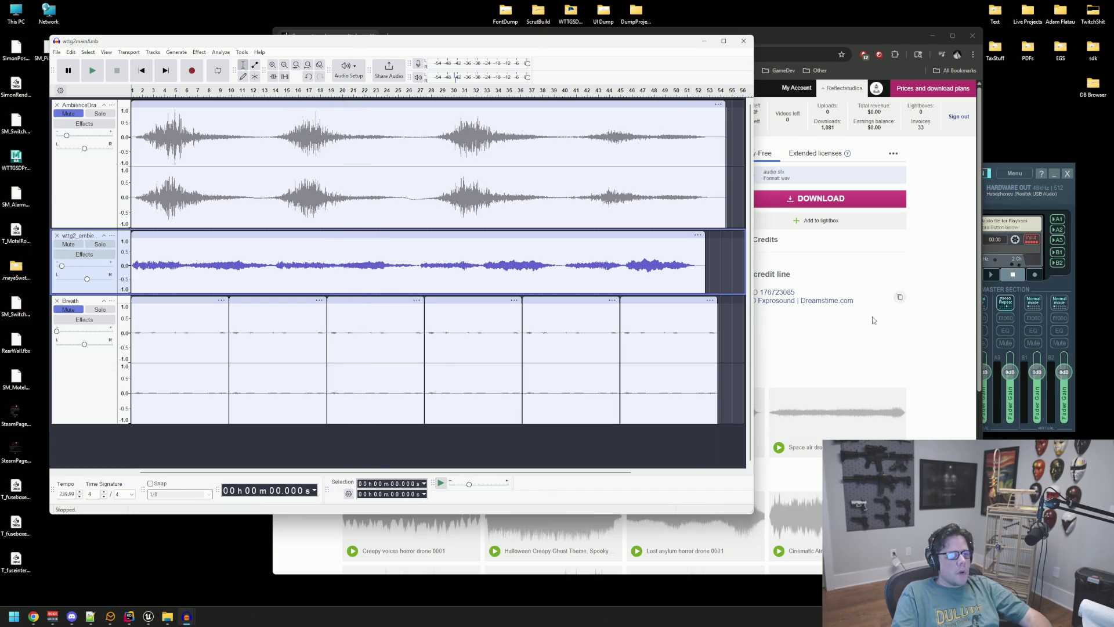
pyautogui.hotkey('alt', 'Tab')
pyautogui.click(410, 128)
# Step: Search Dreamstime for horror loop sounds and preview Curse of Ambience BGM and Waiting for the Fourth Bell
pyautogui.tripleClick(414, 122)
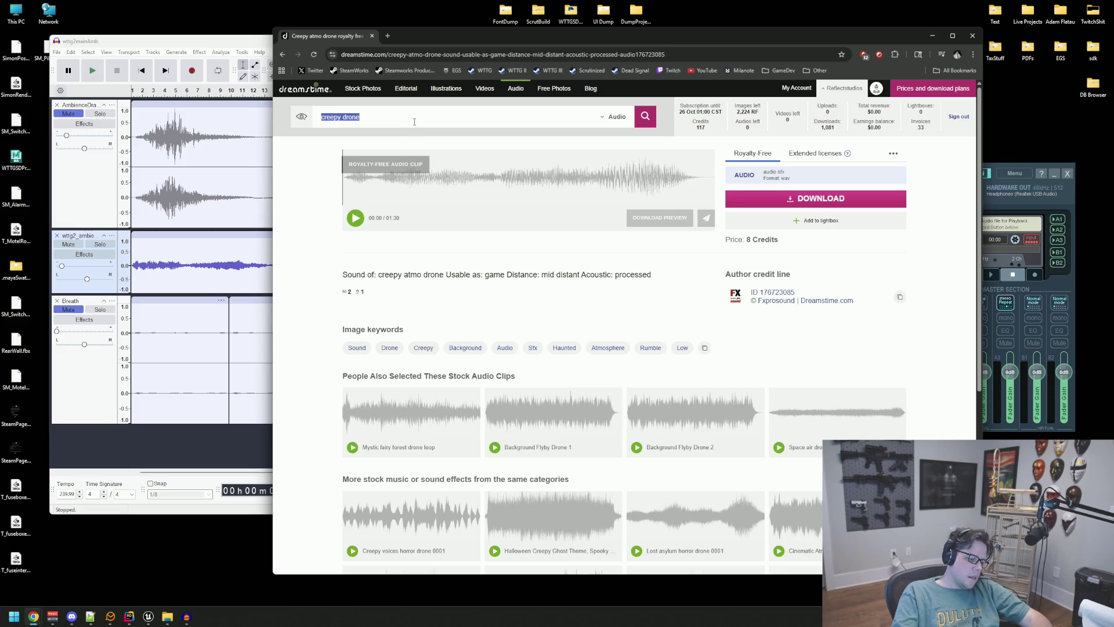
pyautogui.write('horror bed')
pyautogui.press('Return')
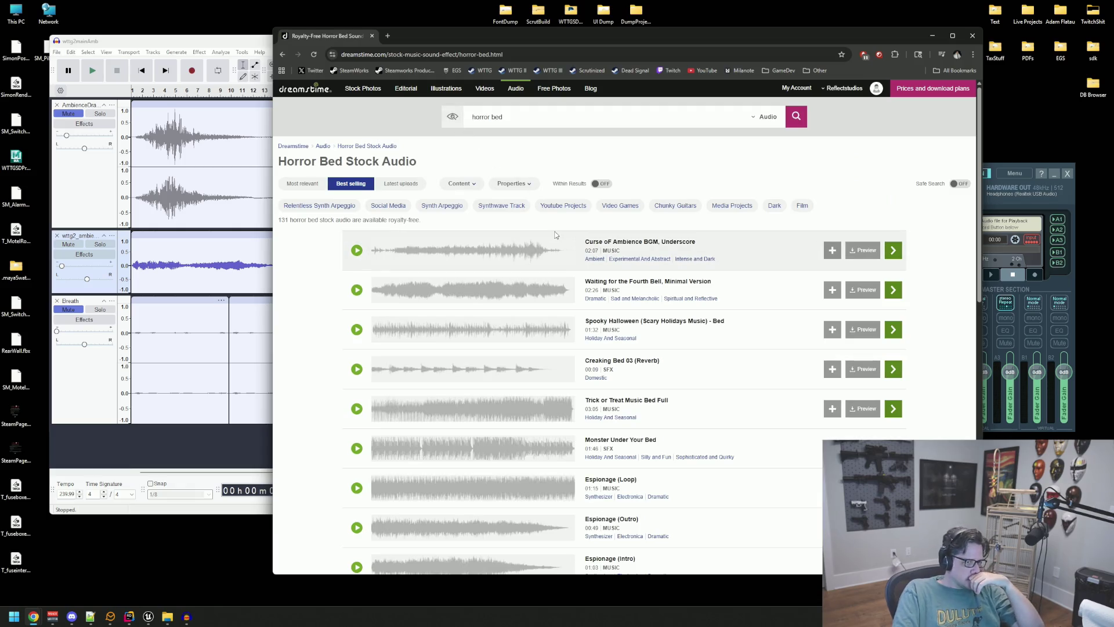
pyautogui.click(356, 250)
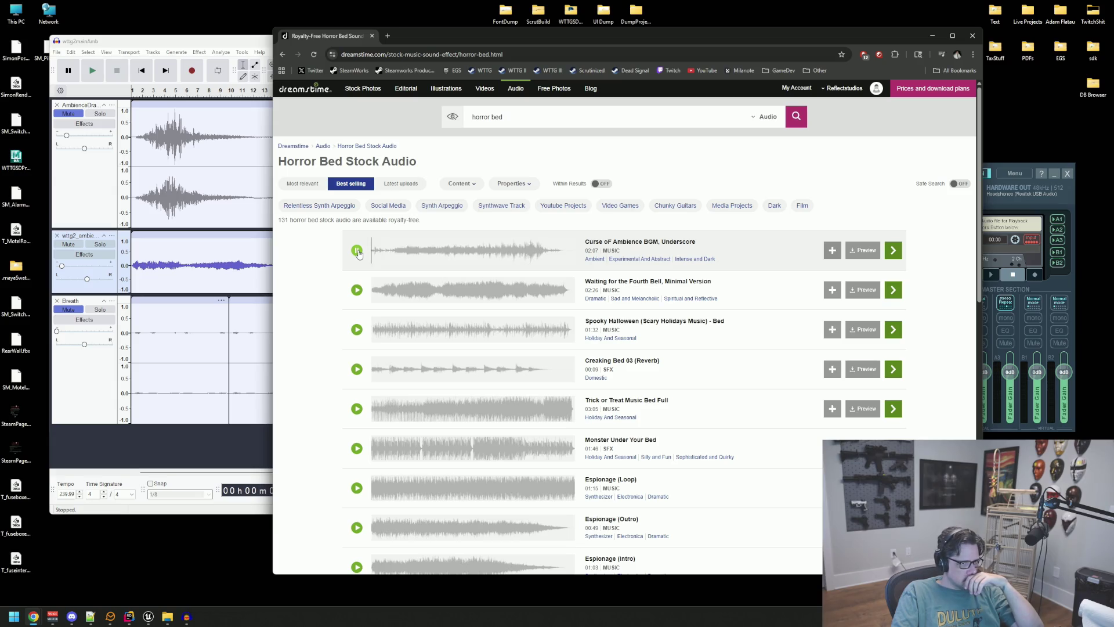
pyautogui.click(356, 289)
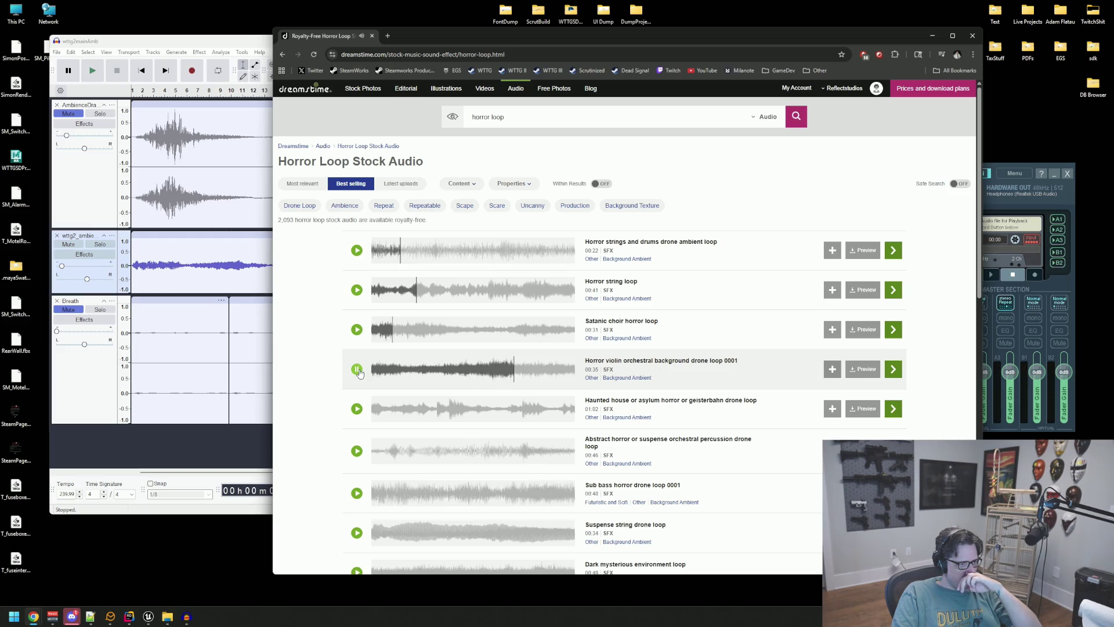
# Step: Preview the Haunted house and Abstract horror drone loops, open Abstract horror in a background tab, and return to Audacity
pyautogui.click(357, 408)
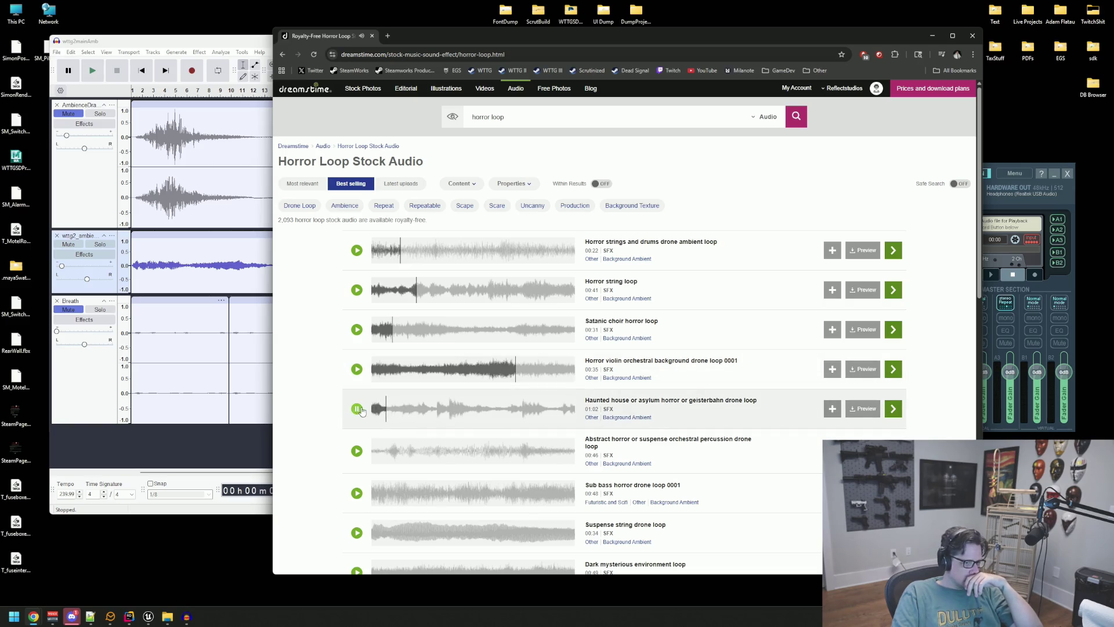
pyautogui.scroll(-1, 475, 371)
pyautogui.click(357, 364)
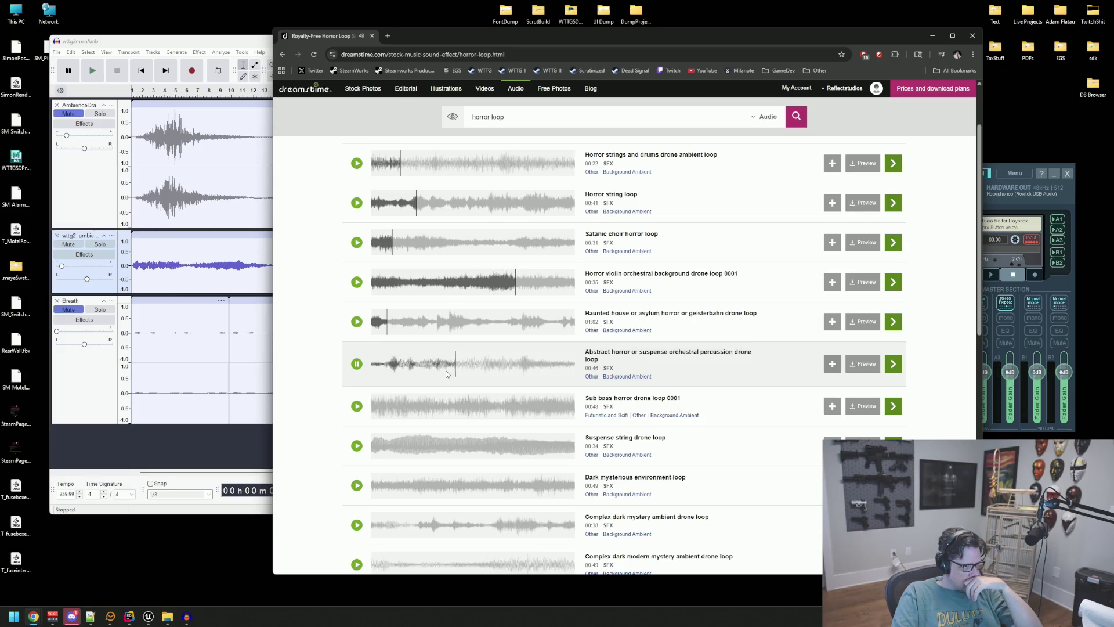
pyautogui.click(462, 365)
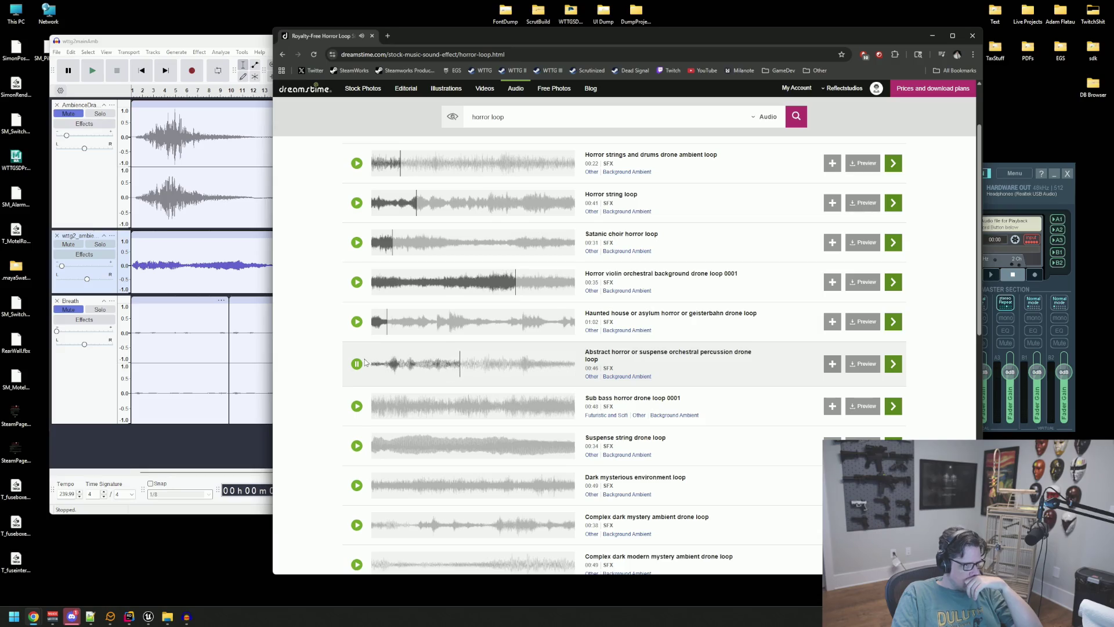
pyautogui.middleClick(659, 357)
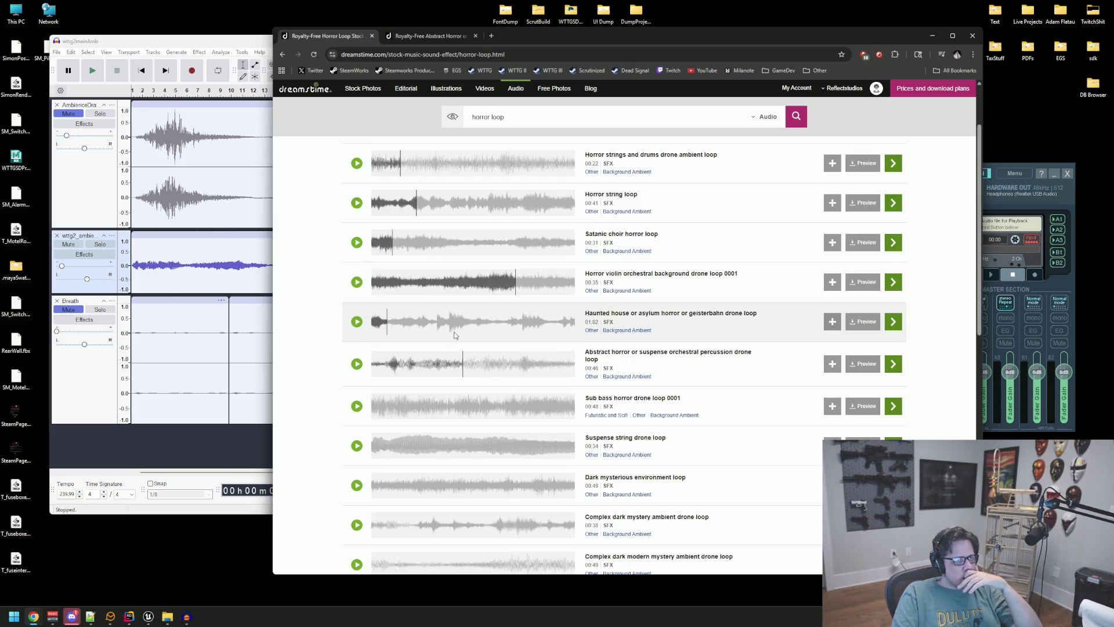
pyautogui.click(194, 261)
pyautogui.press('Home')
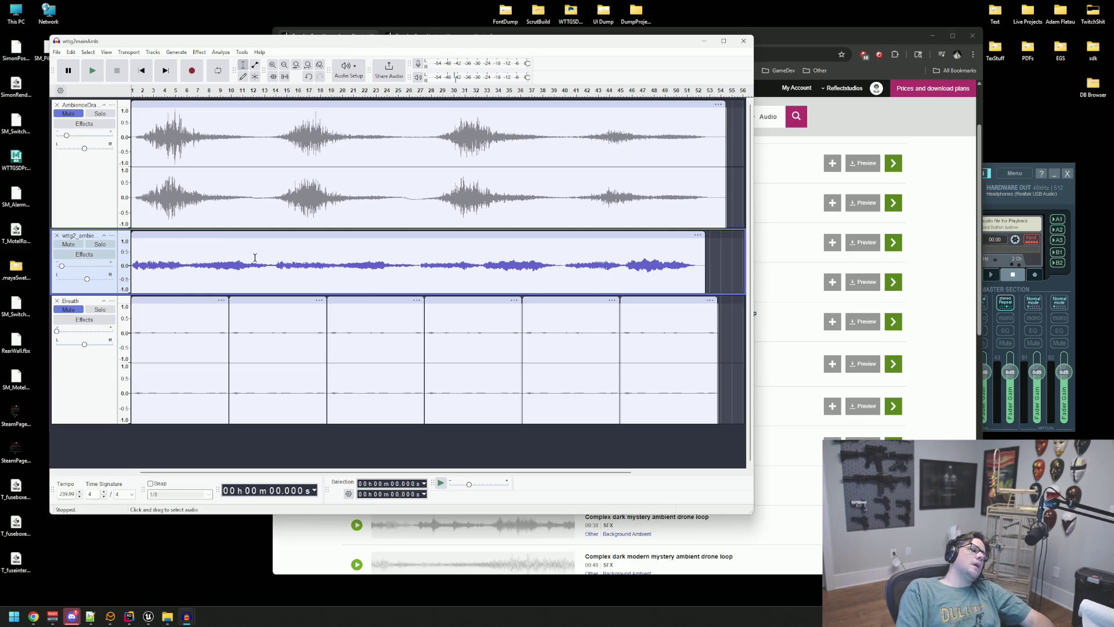
# Step: While playing with the Voicemeeter A1 bus boosted to +12 dB, lower the second ambience track's gain to -10 dB
pyautogui.press('space')
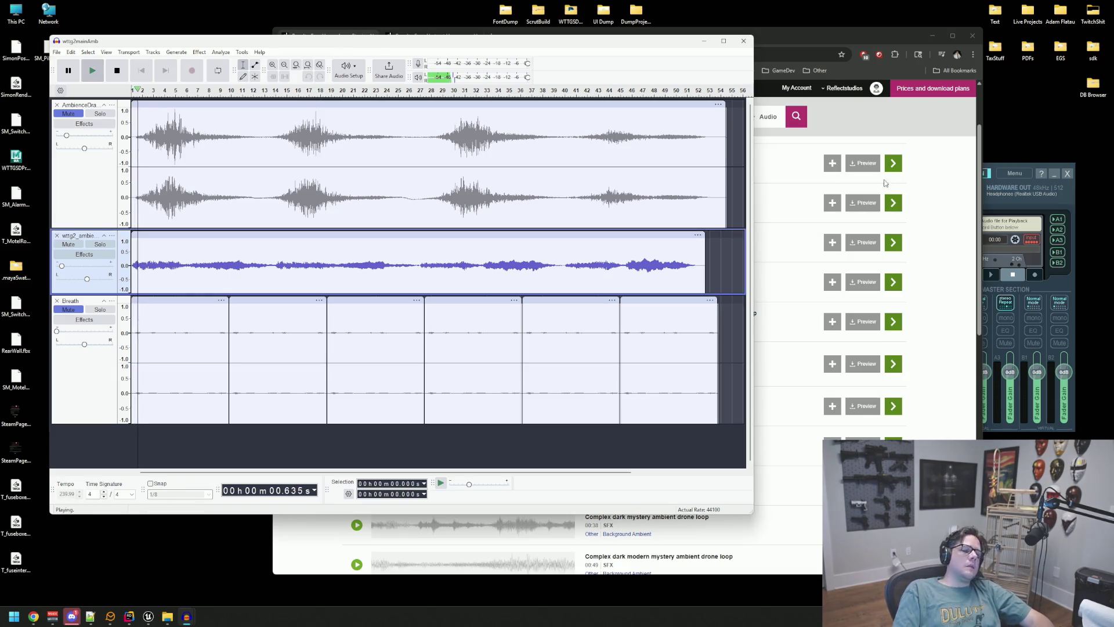
pyautogui.click(999, 426)
pyautogui.moveTo(955, 373); pyautogui.dragTo(949, 352)
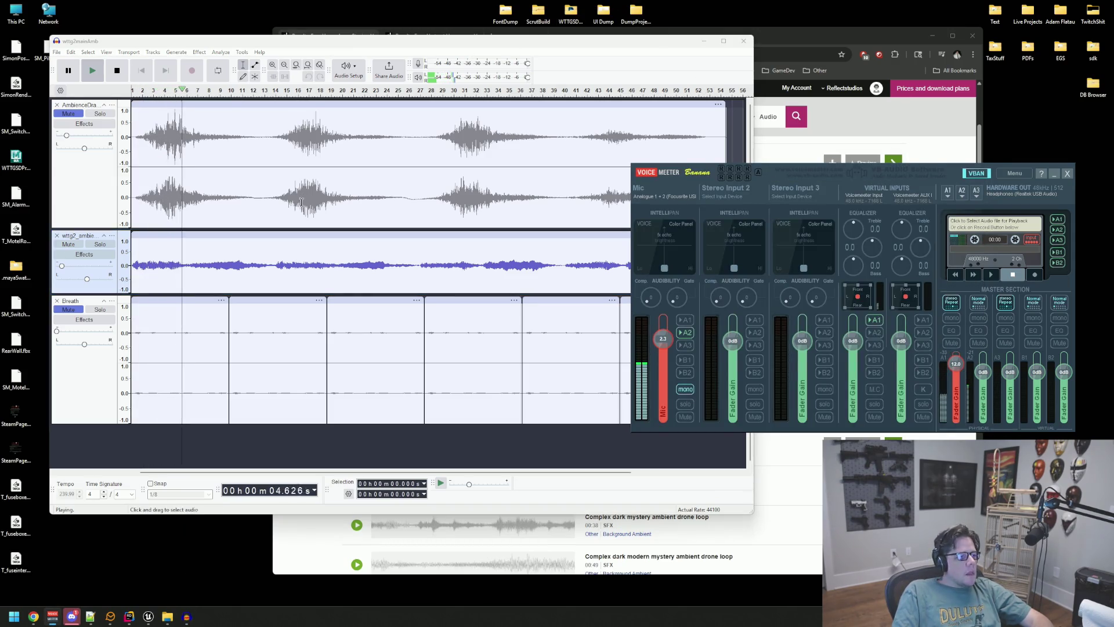
pyautogui.click(165, 264)
pyautogui.moveTo(67, 270); pyautogui.dragTo(92, 272)
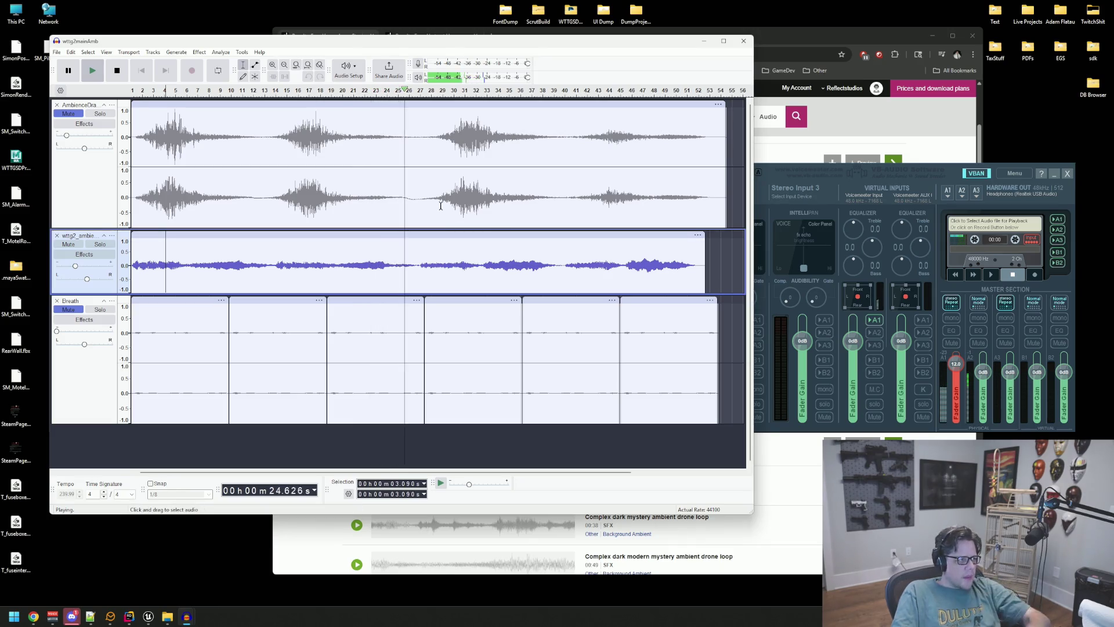
pyautogui.press('space')
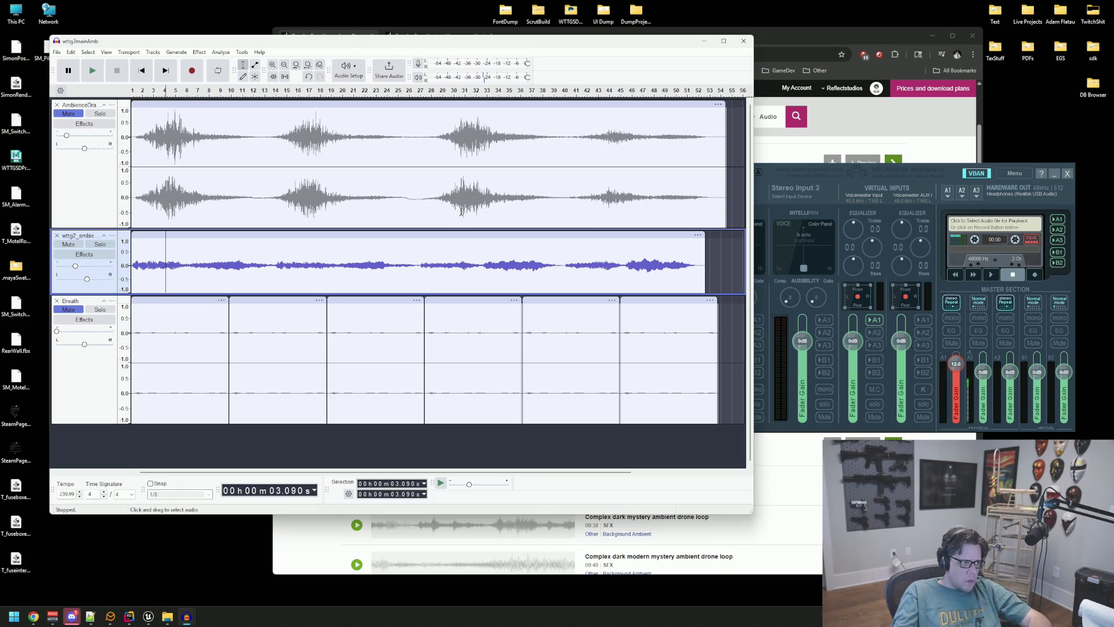
# Step: Reset the Voicemeeter A1 output bus to 0 dB and bring the horror loop results back to the front
pyautogui.click(848, 170)
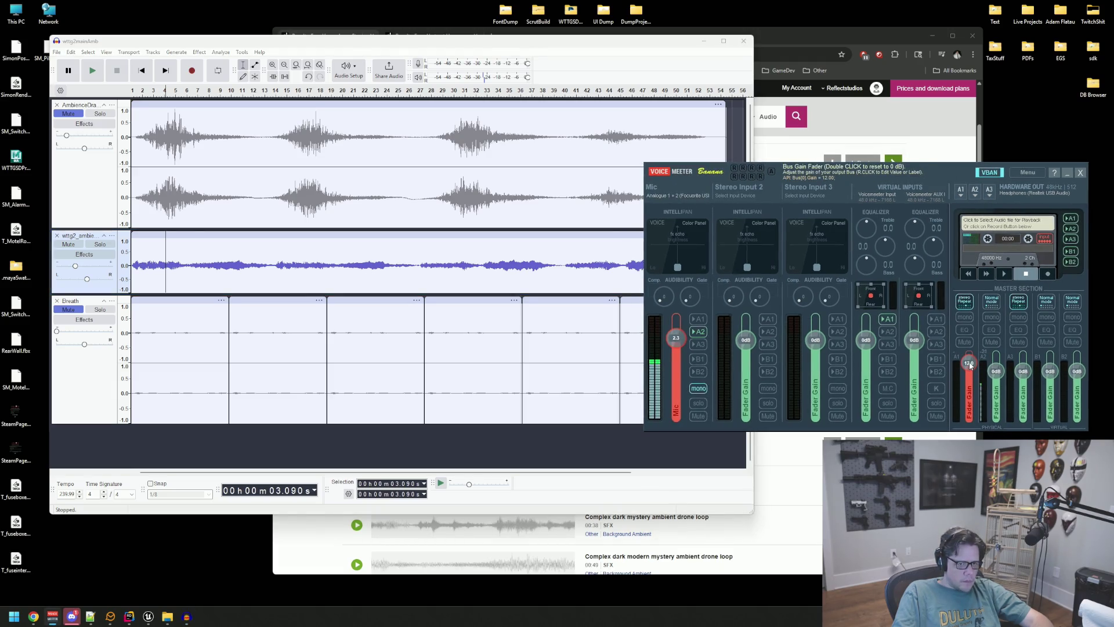
pyautogui.moveTo(970, 365); pyautogui.dragTo(971, 368)
pyautogui.doubleClick(970, 369)
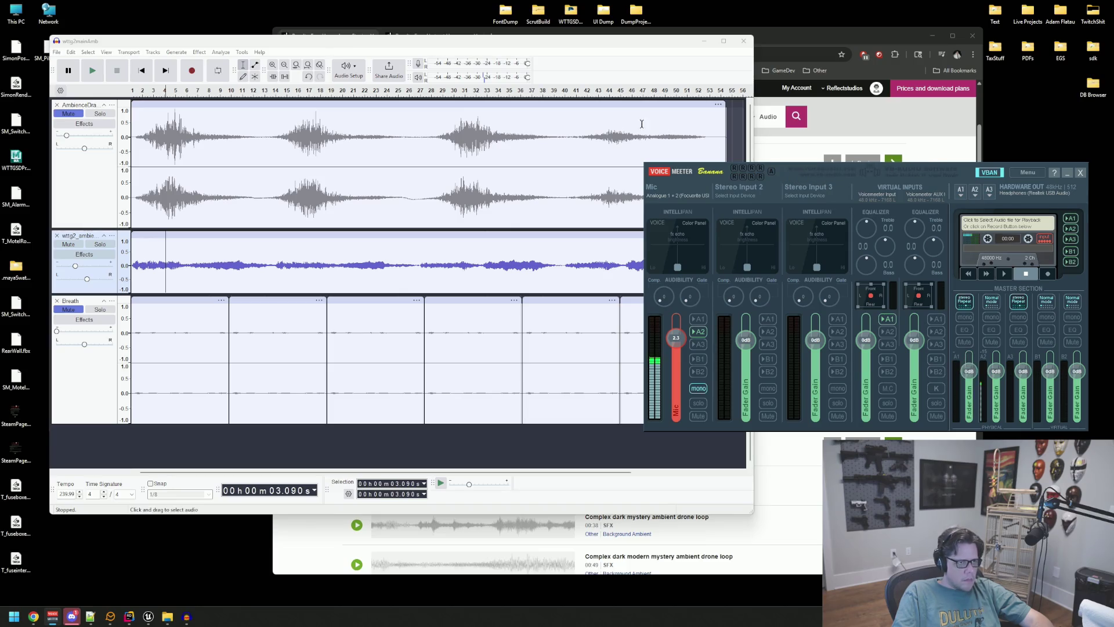
pyautogui.click(812, 39)
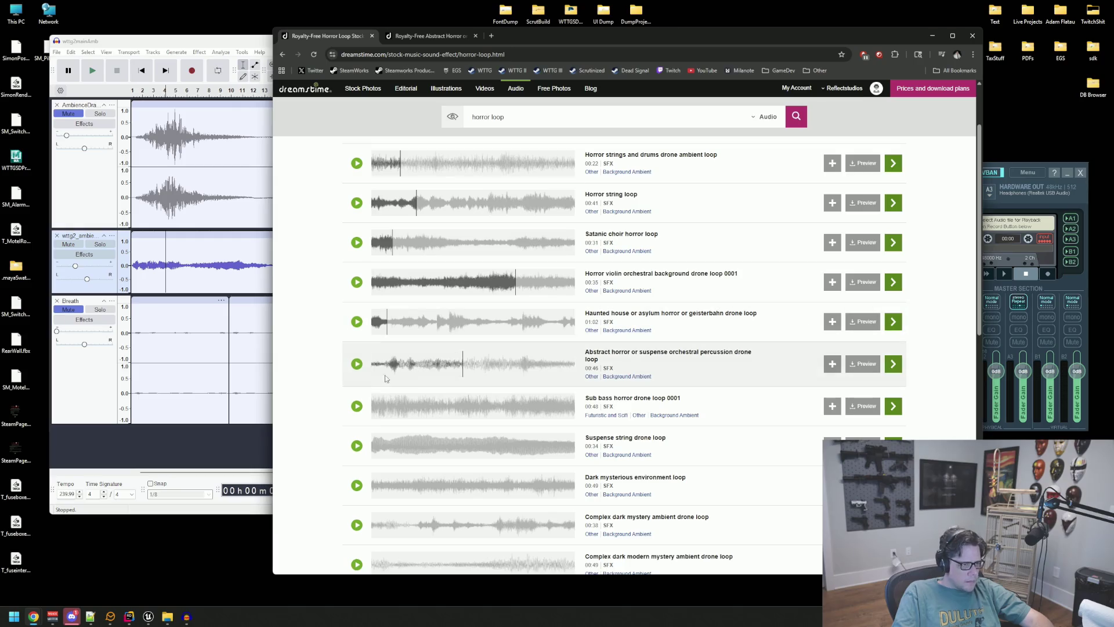
# Step: Preview the Sub bass horror drone loop 0001 and the Suspense string drone loop
pyautogui.click(355, 407)
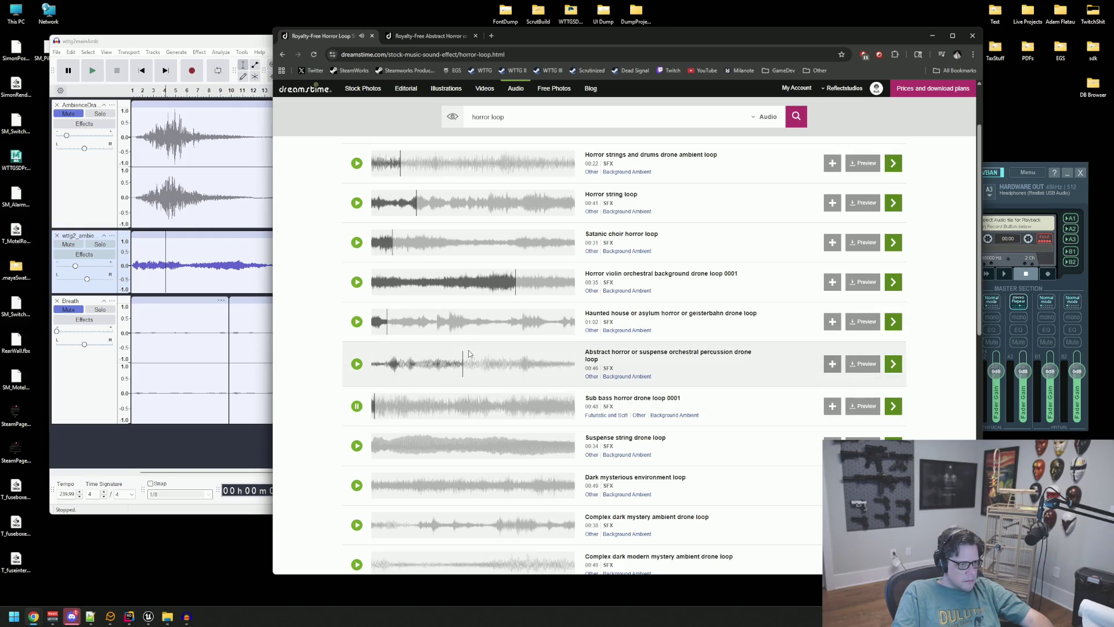
pyautogui.scroll(-1, 468, 350)
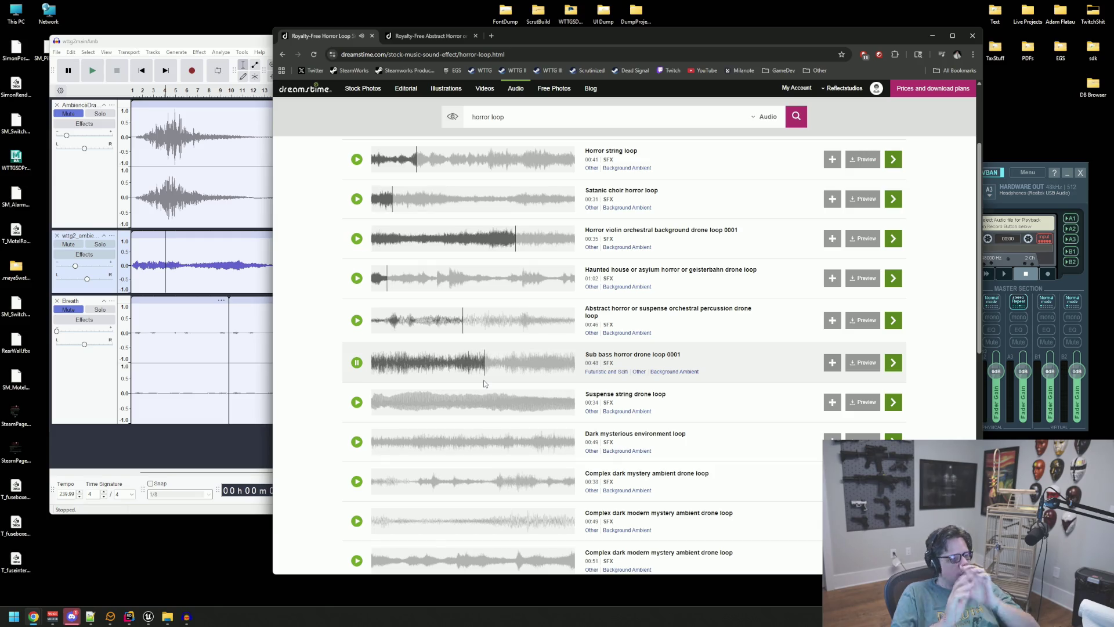
pyautogui.scroll(-1, 399, 323)
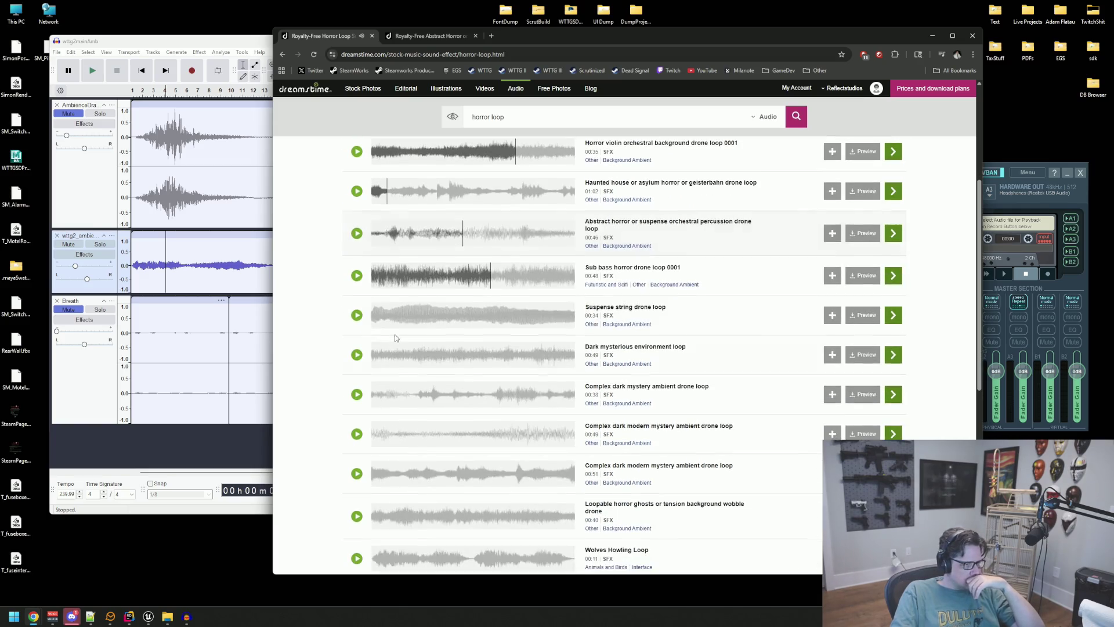
pyautogui.click(521, 319)
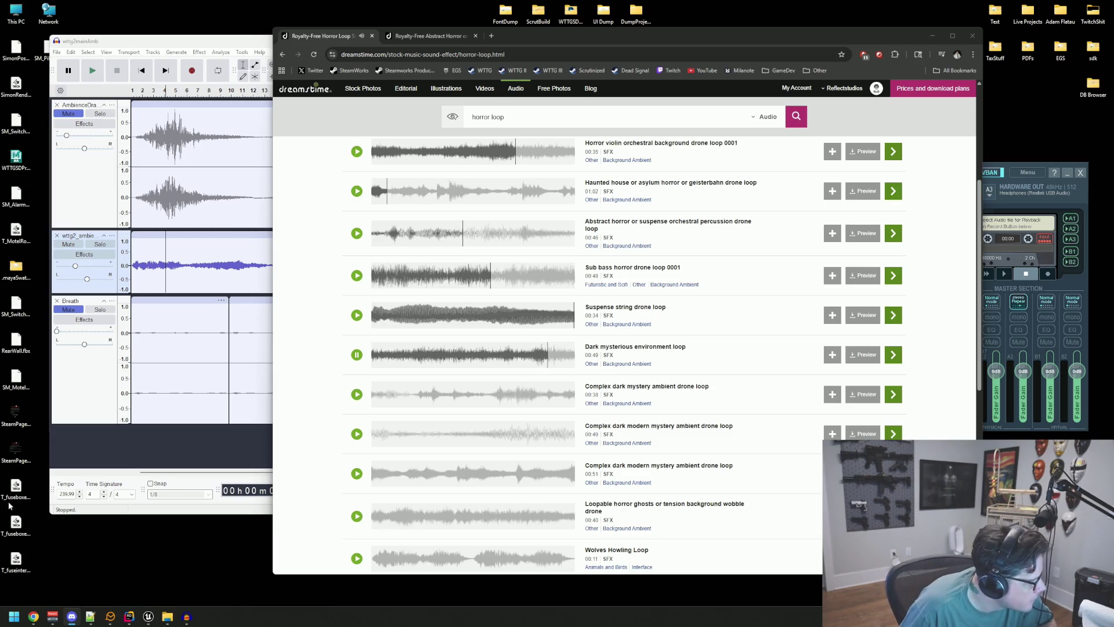
# Step: Stop the environment loop, audition Complex dark modern mystery drone loop and Wolves Howling Loop, then start a new tab
pyautogui.click(356, 395)
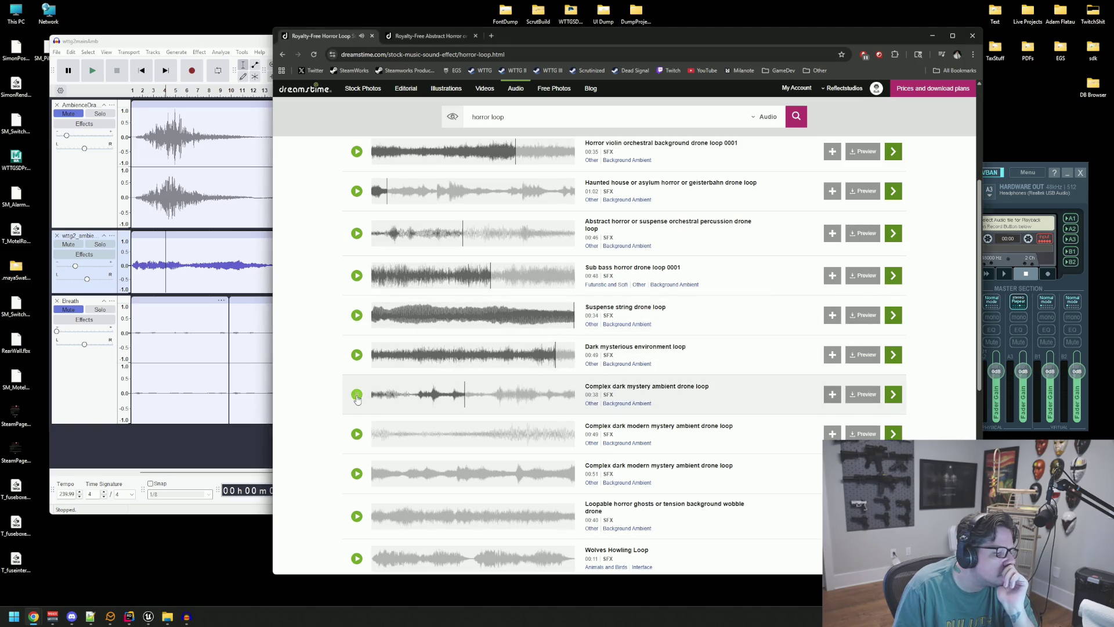
pyautogui.scroll(-1, 363, 396)
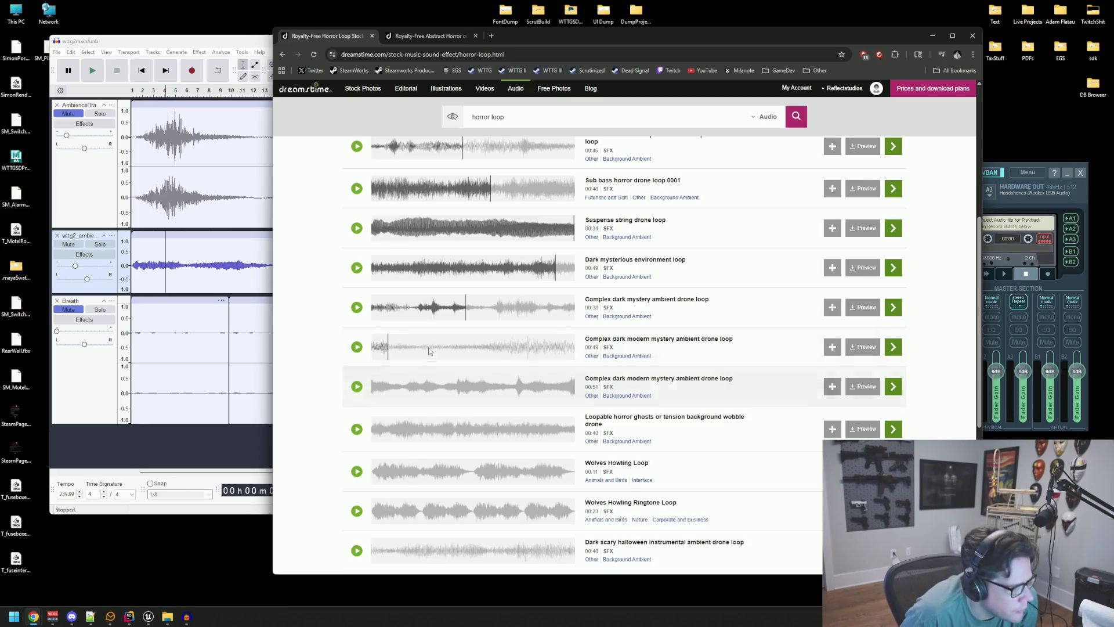
pyautogui.scroll(-1, 428, 350)
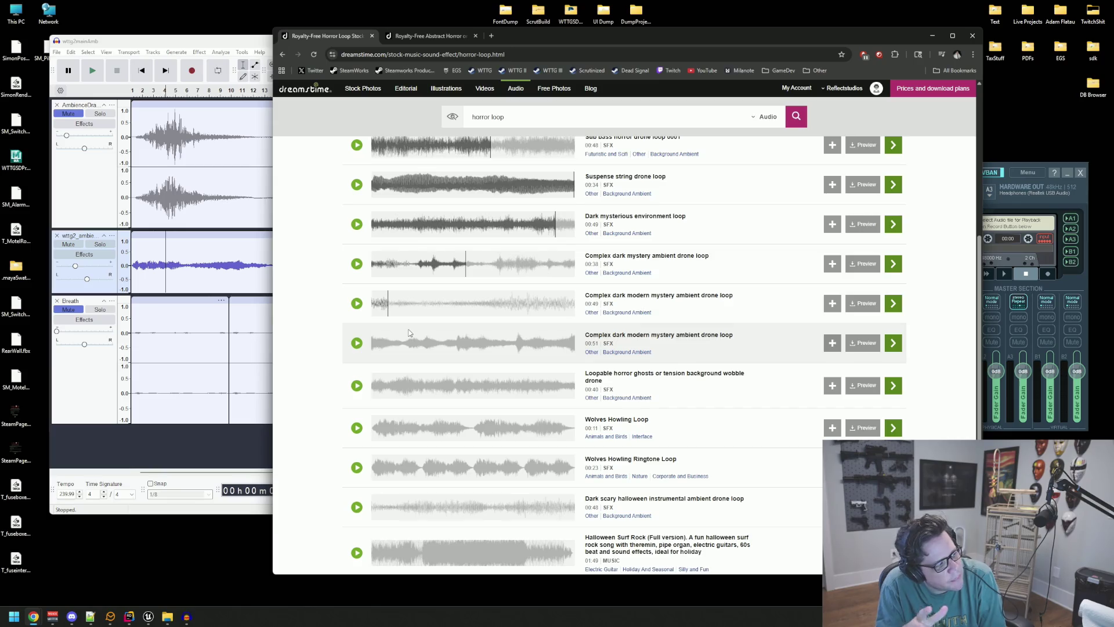
pyautogui.click(357, 344)
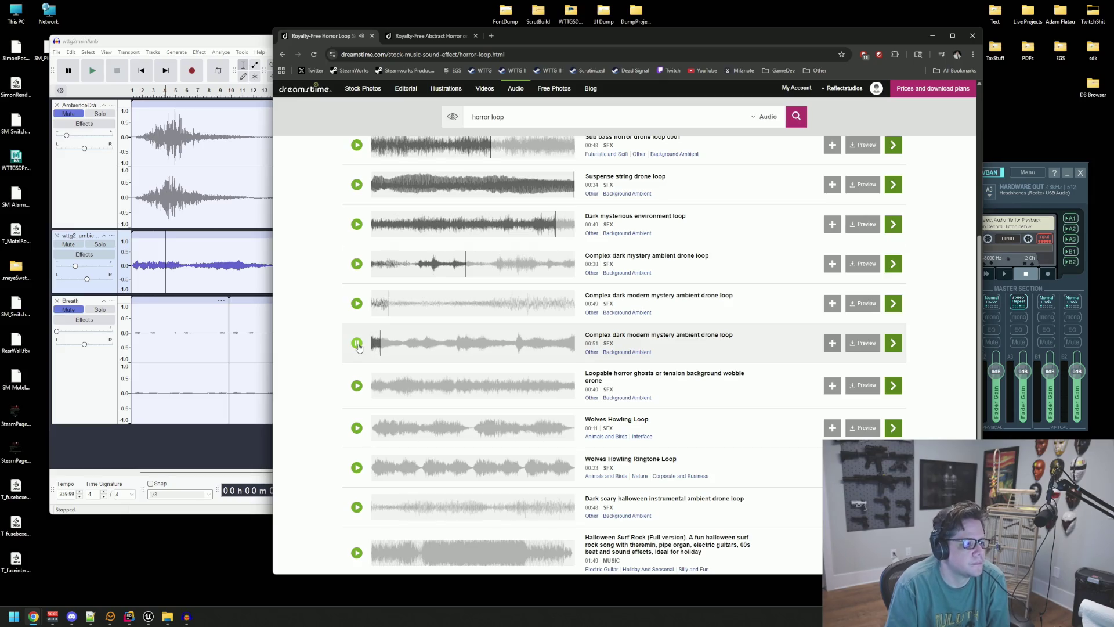
pyautogui.click(358, 344)
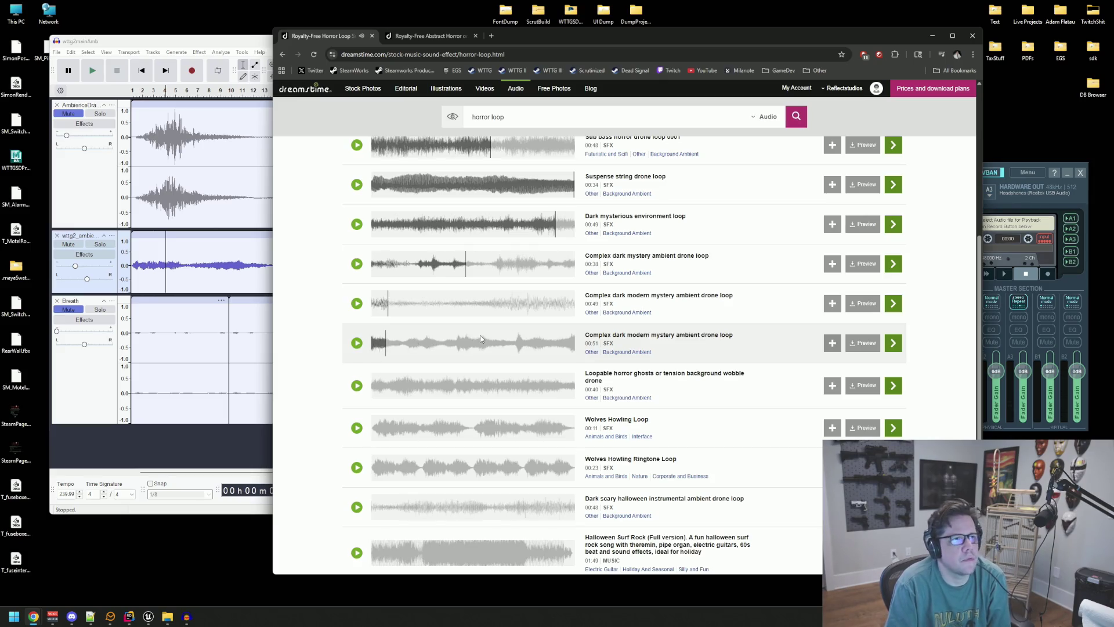
pyautogui.scroll(-1, 483, 337)
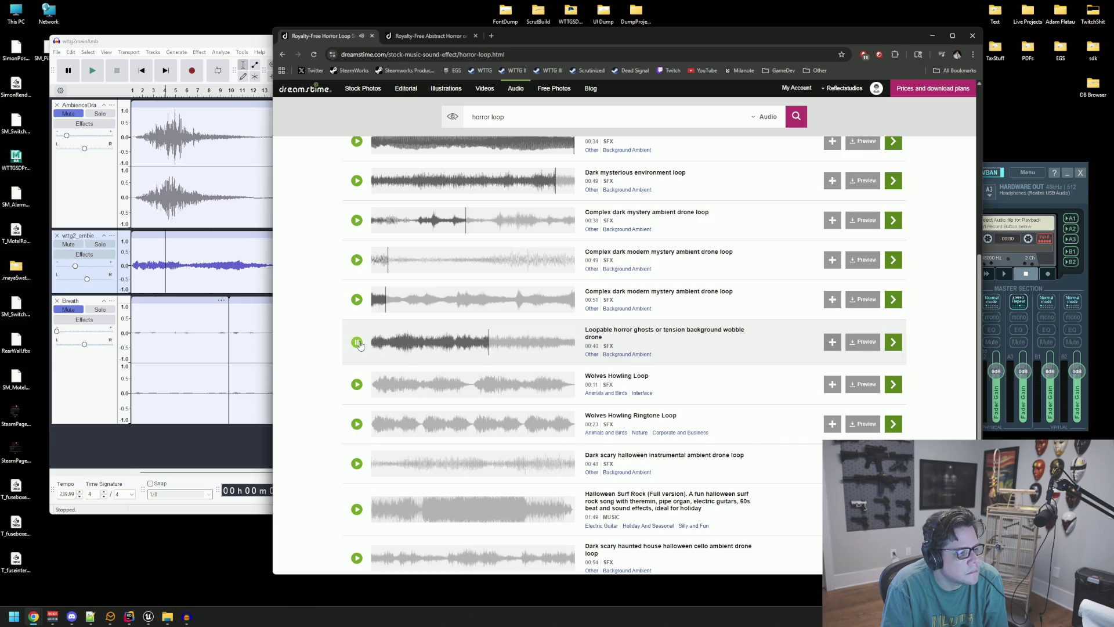
pyautogui.click(357, 384)
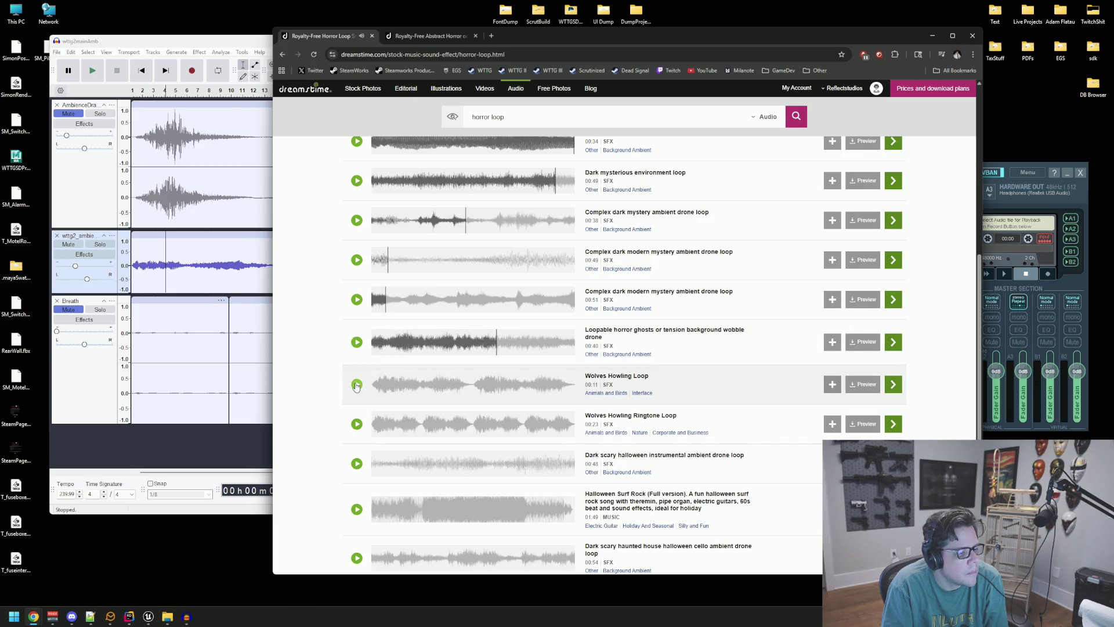
pyautogui.scroll(-2, 360, 344)
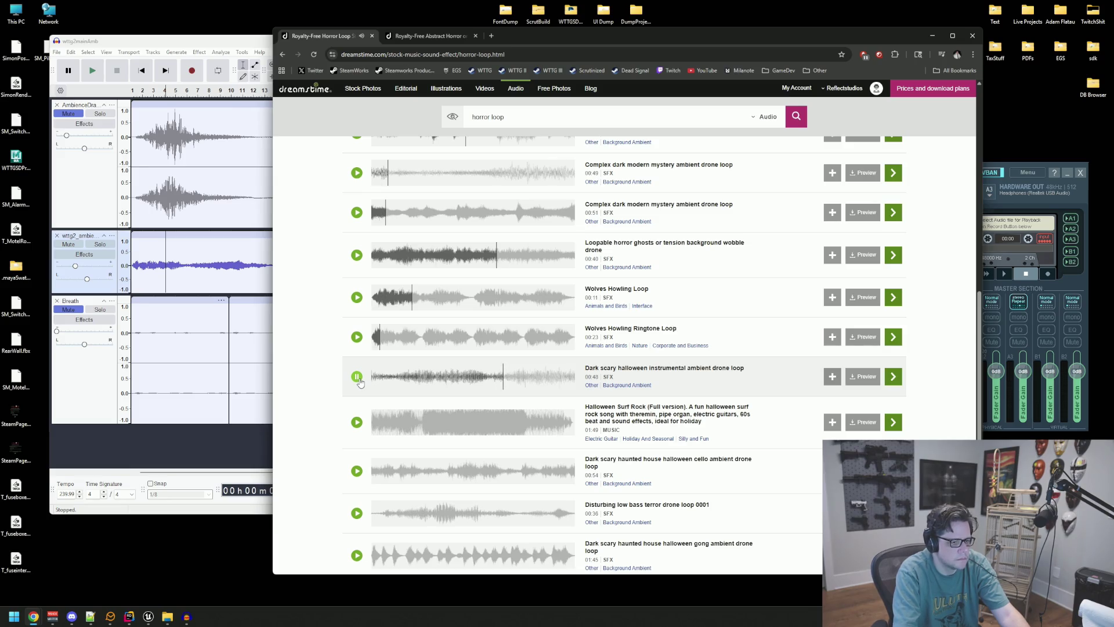
pyautogui.click(490, 36)
pyautogui.write('envato')
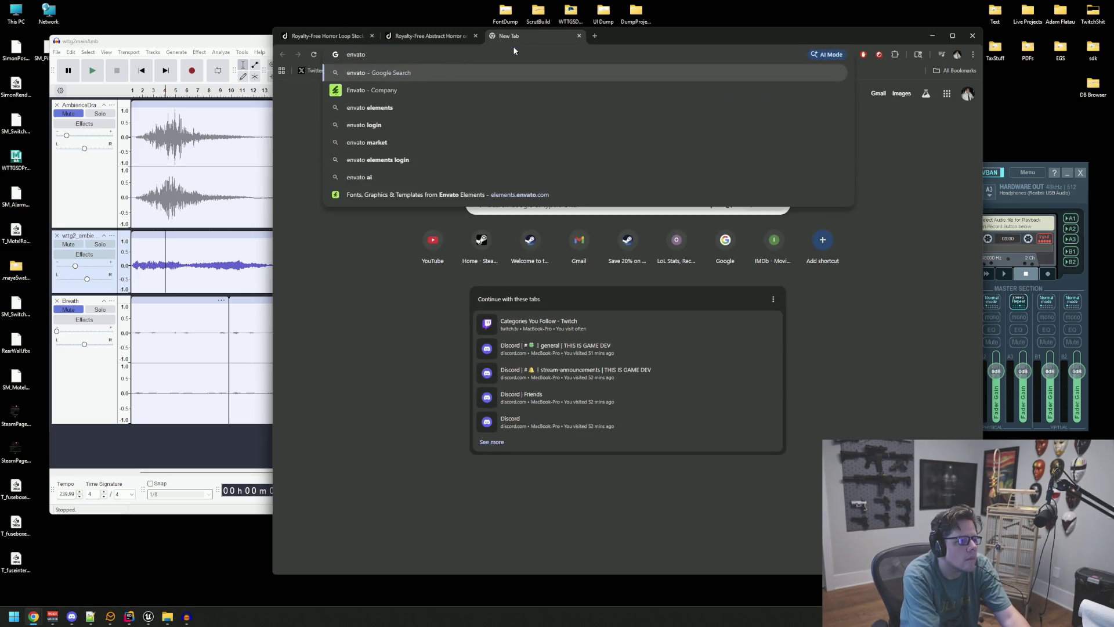
# Step: Open Envato Elements from a web search and go to its sign-in page, glancing at Audacity on the way
pyautogui.press('Return')
pyautogui.click(481, 190)
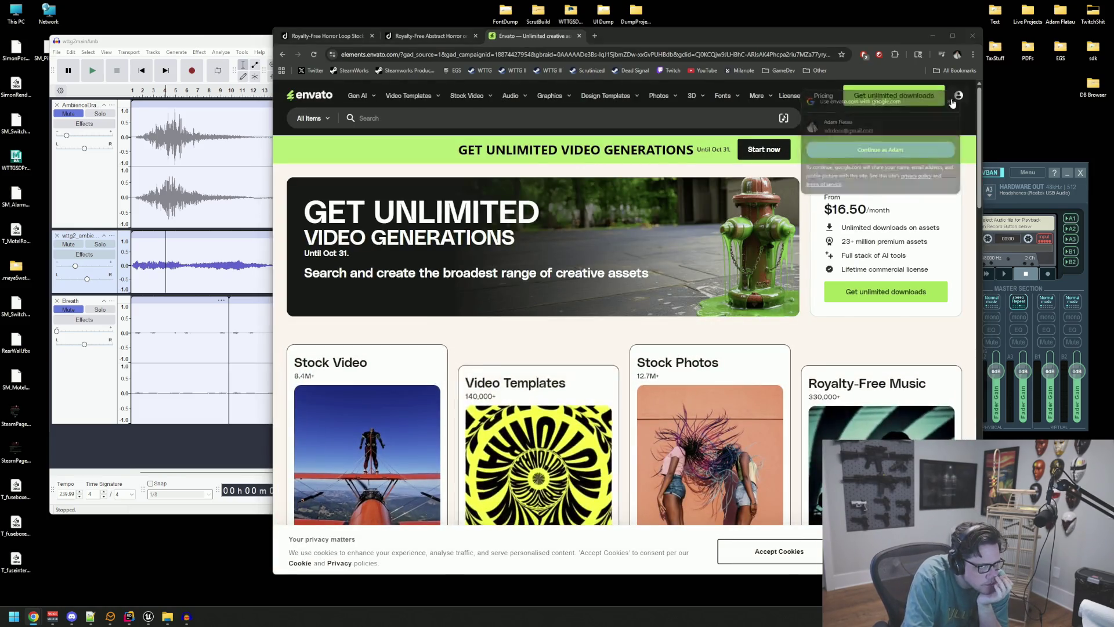
pyautogui.click(953, 100)
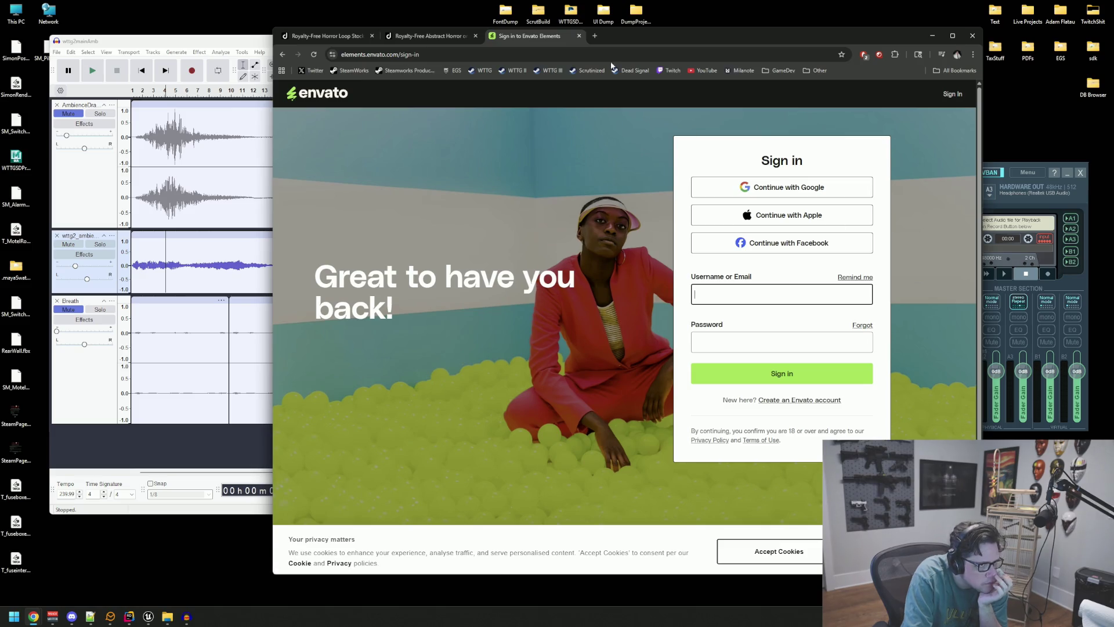
pyautogui.moveTo(622, 37); pyautogui.dragTo(1113, 78)
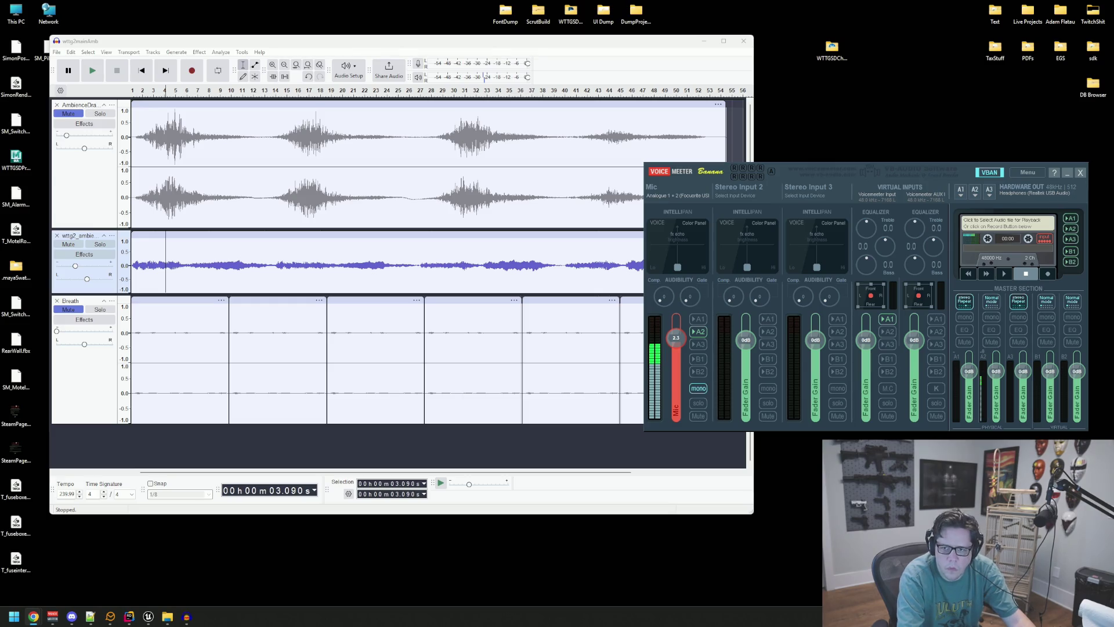
pyautogui.moveTo(1113, 39); pyautogui.dragTo(321, 40)
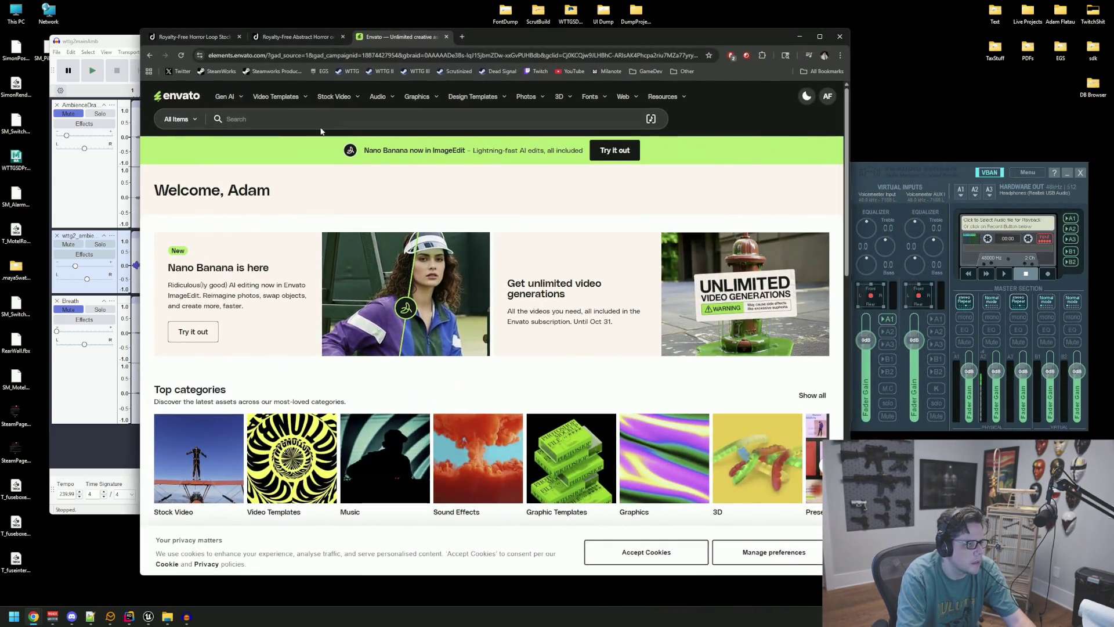
# Step: Search Envato Elements Sound Effects for horror ambient loop
pyautogui.click(295, 113)
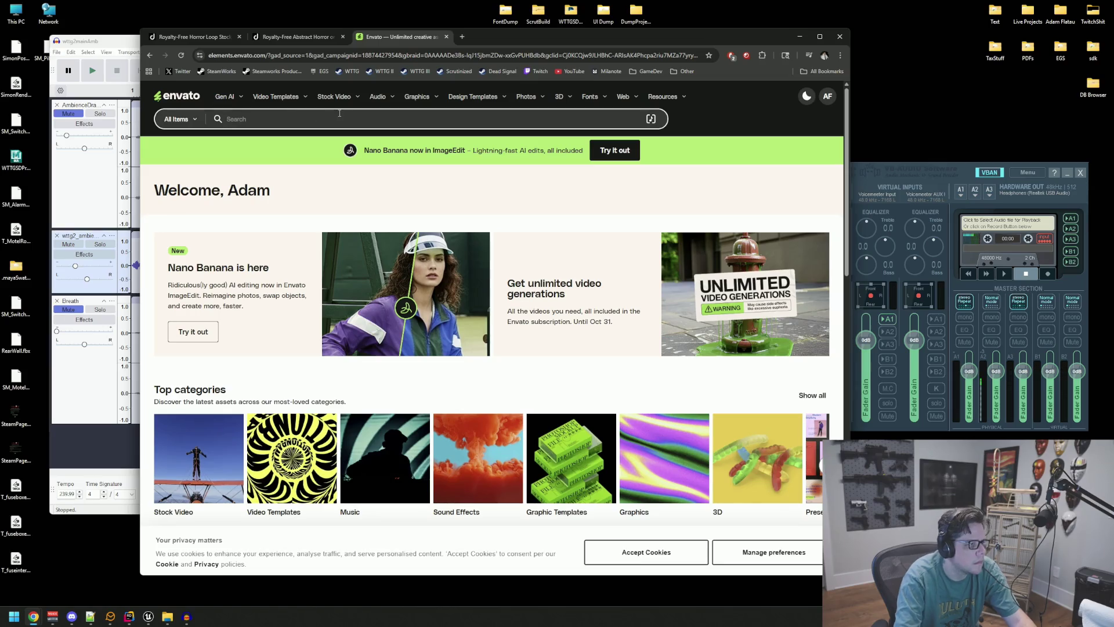
pyautogui.click(182, 119)
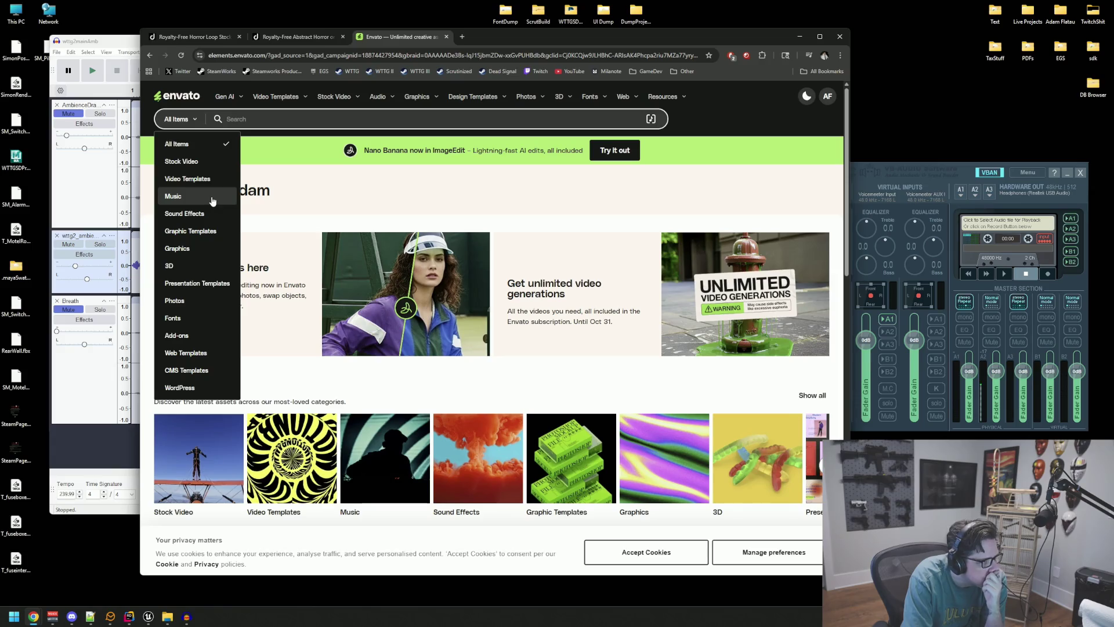
pyautogui.click(185, 214)
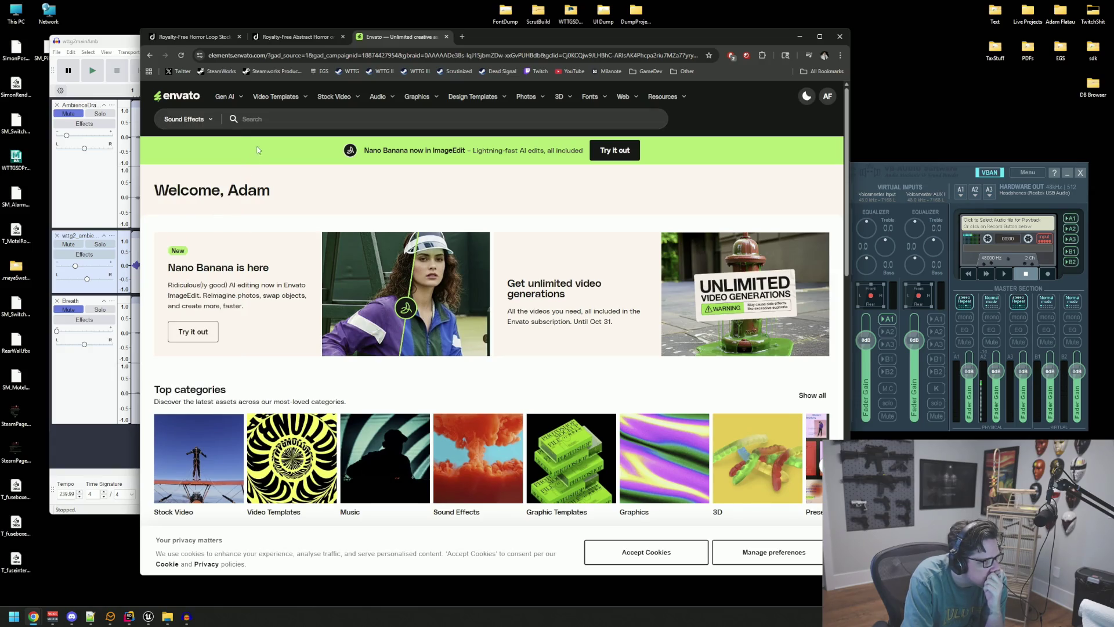
pyautogui.write('horror ambient loop')
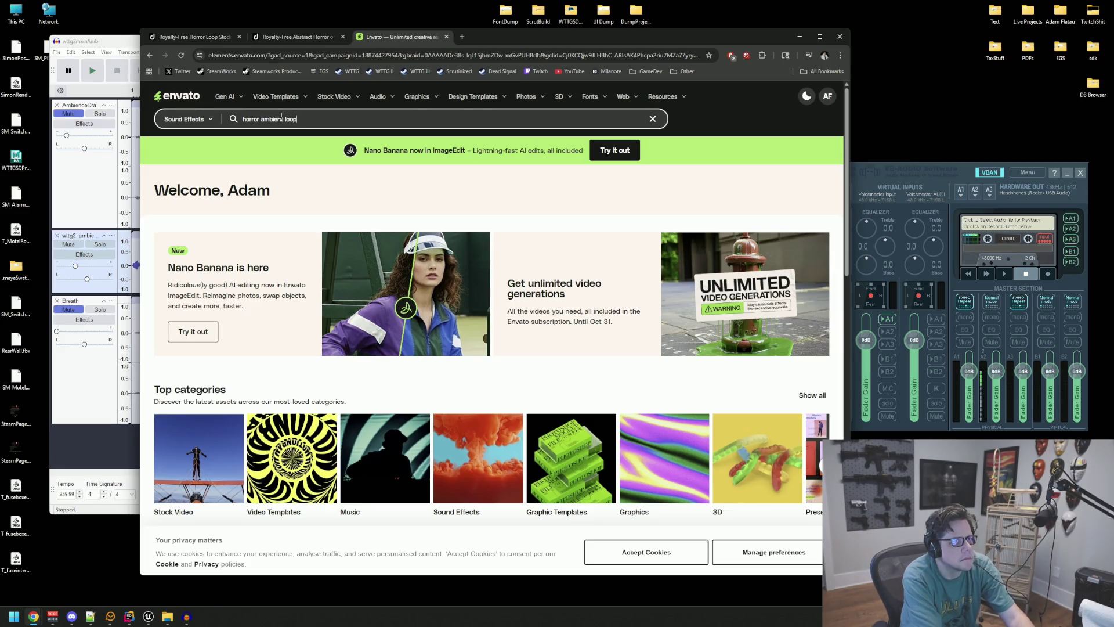
pyautogui.press('Return')
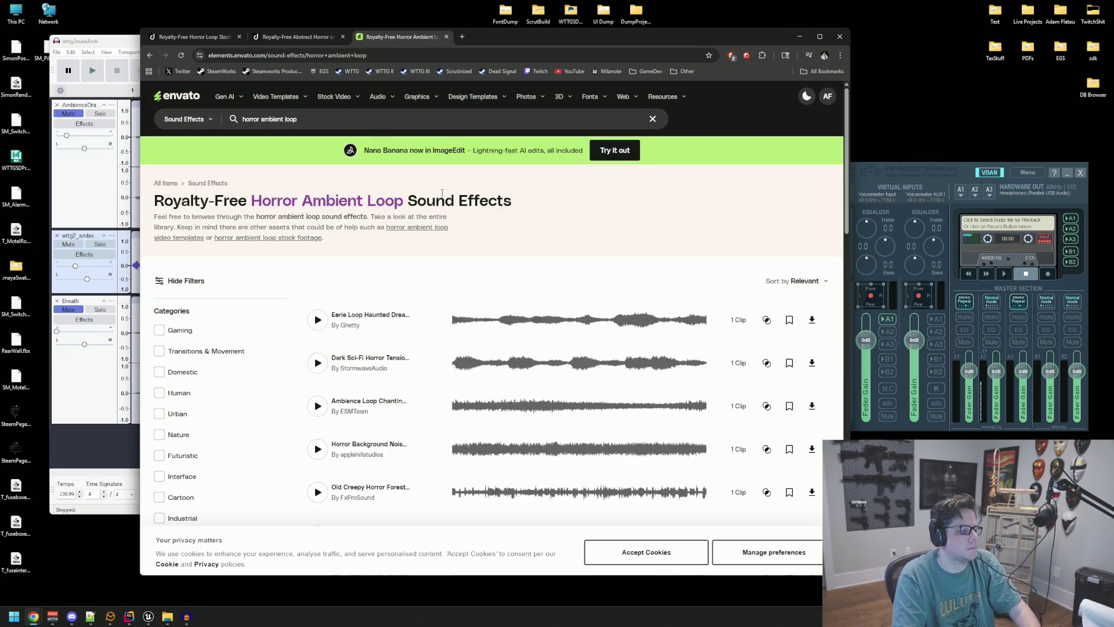
# Step: Preview the first two horror ambient loop results and start saving Ambience Loop Chanting to a collection
pyautogui.click(316, 319)
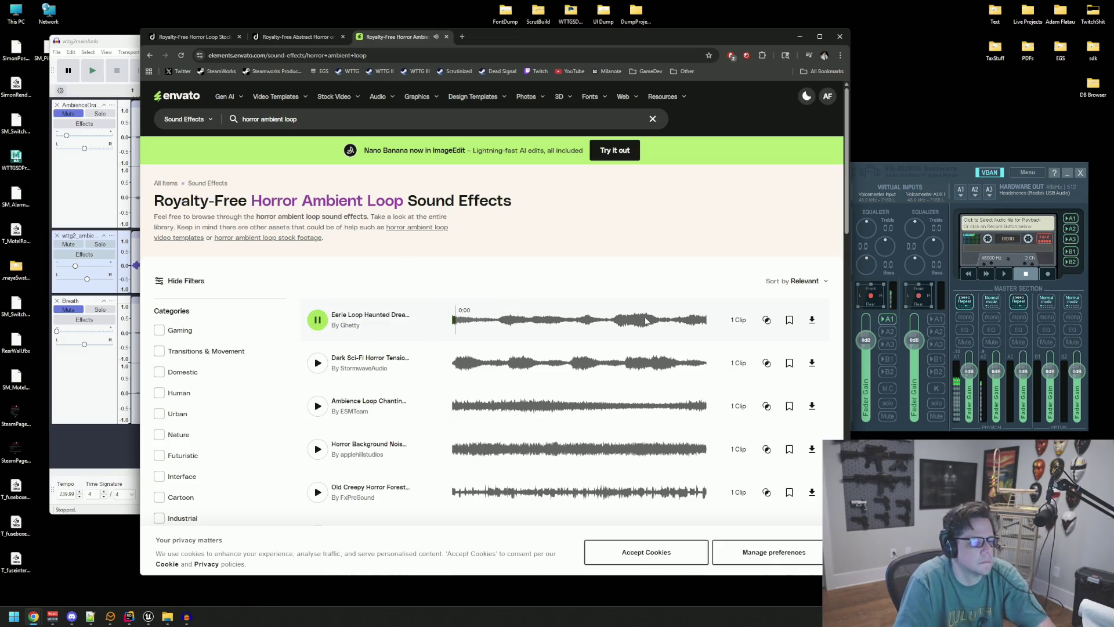
pyautogui.click(645, 552)
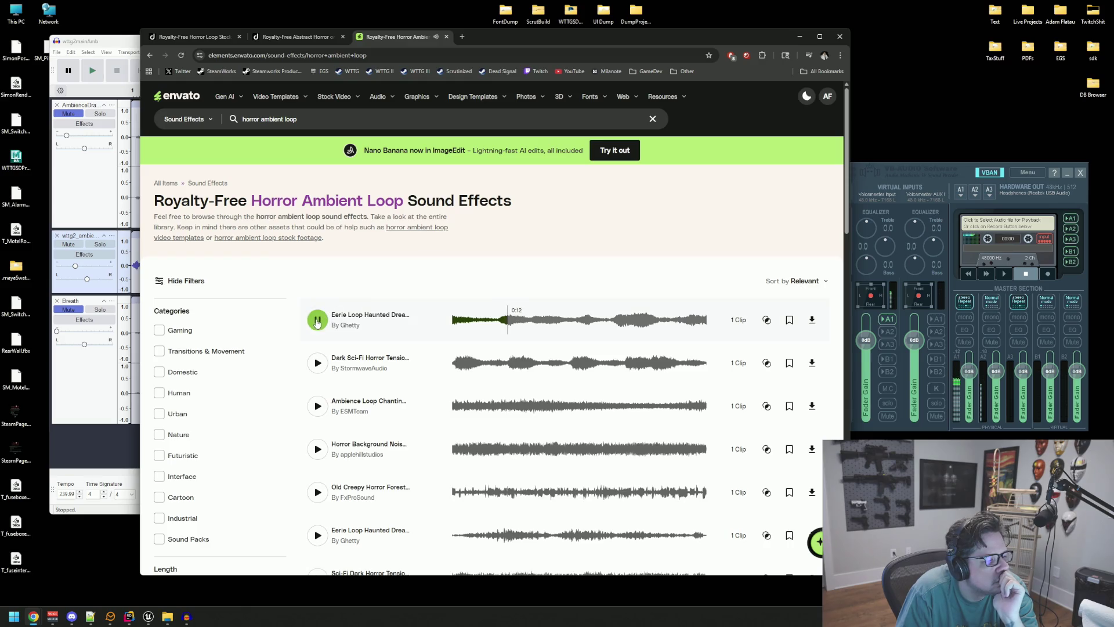
pyautogui.click(317, 363)
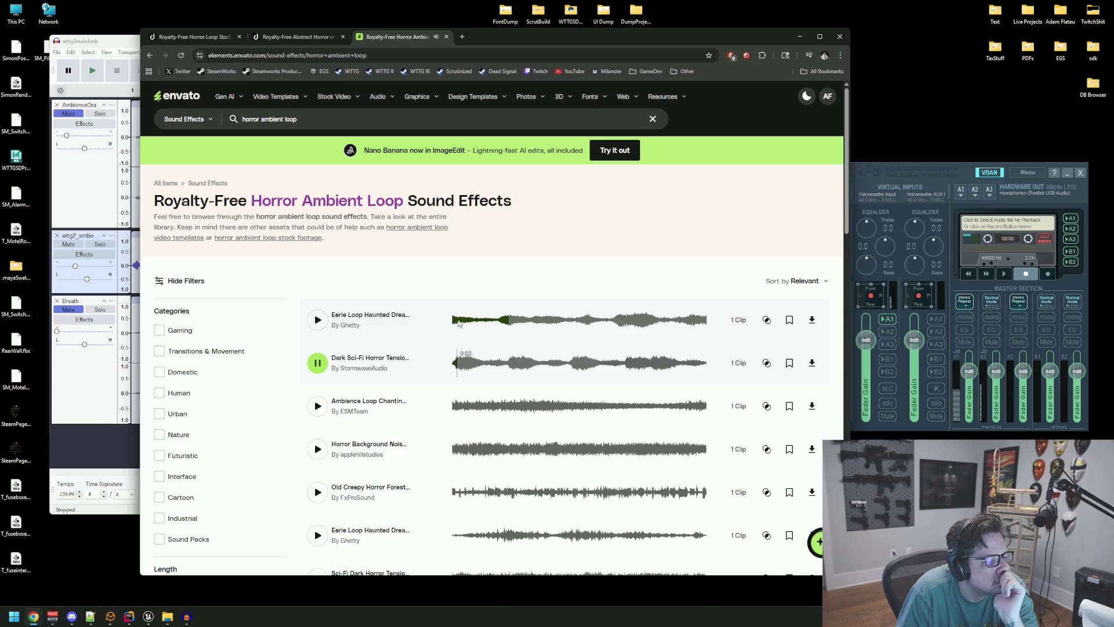
pyautogui.scroll(-1, 433, 304)
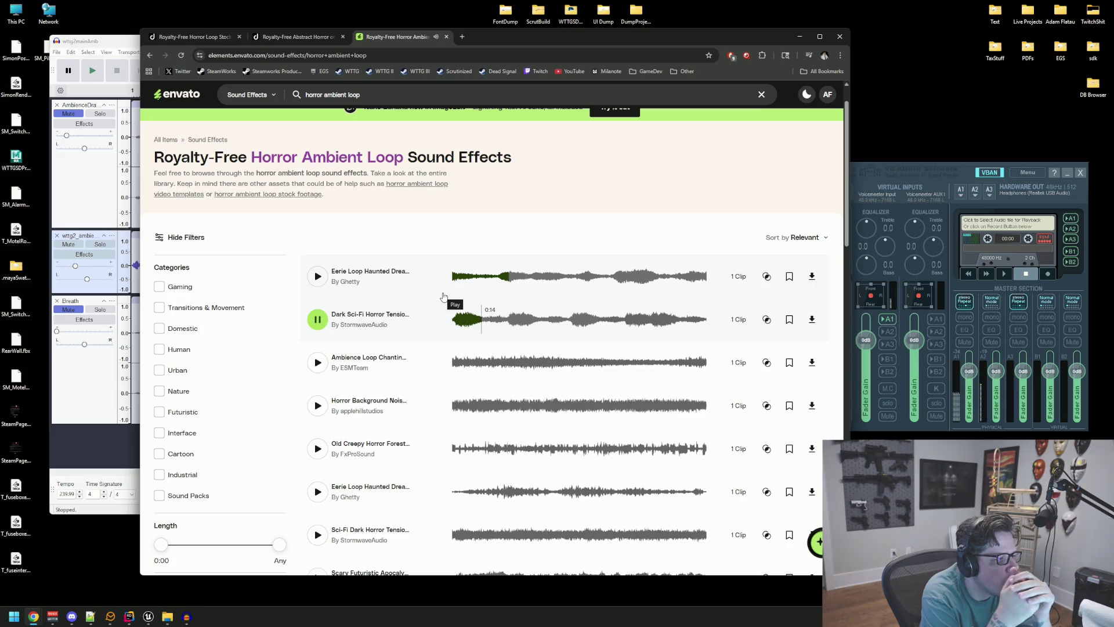
pyautogui.scroll(1, 443, 294)
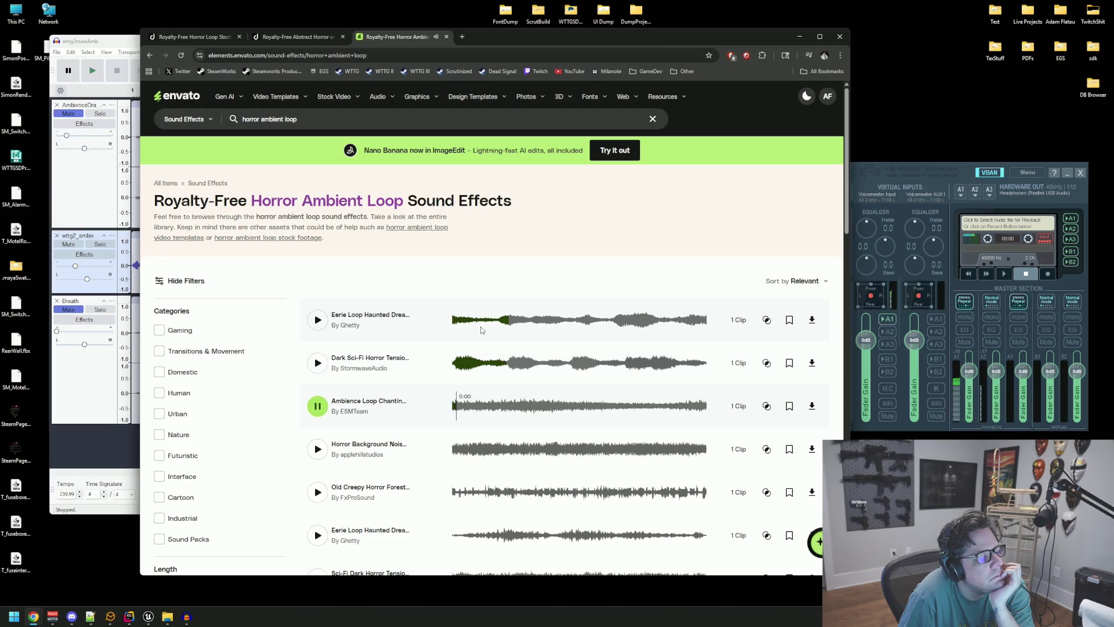
pyautogui.scroll(-2, 481, 329)
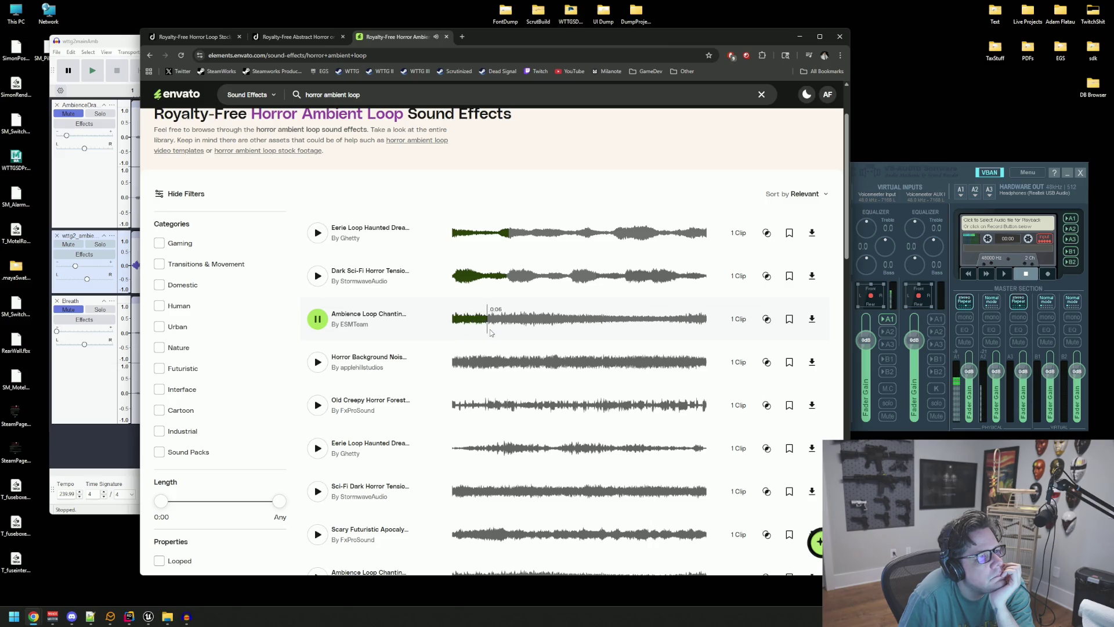
pyautogui.click(789, 318)
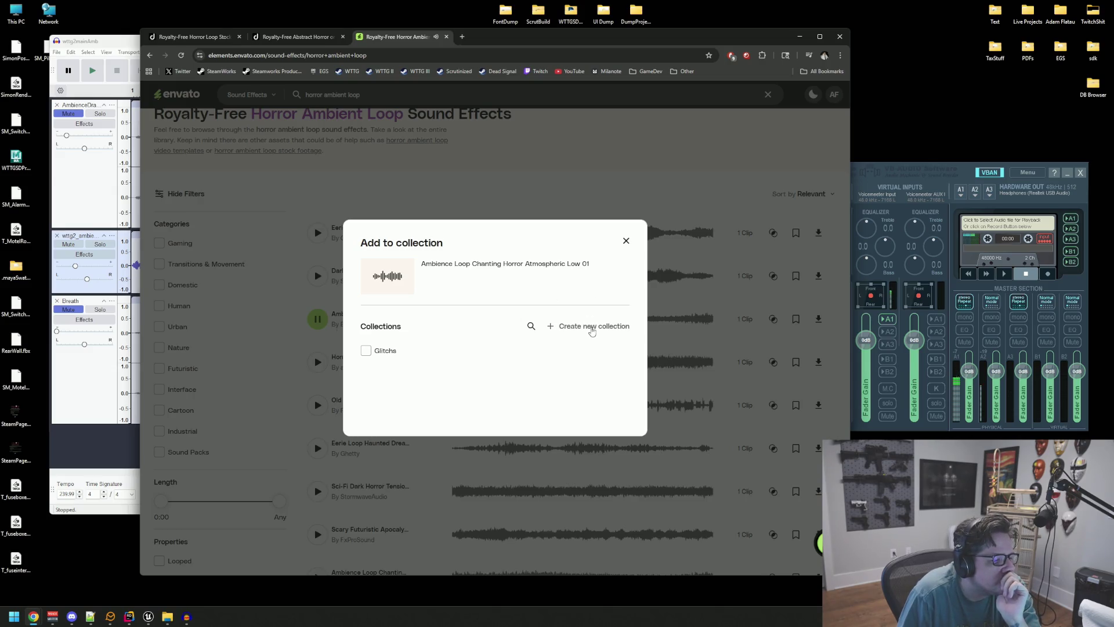
# Step: Create a new collection named 'cool' for the chanting track, then preview Horror Background Noise
pyautogui.click(593, 326)
pyautogui.write('cool')
pyautogui.press('Return')
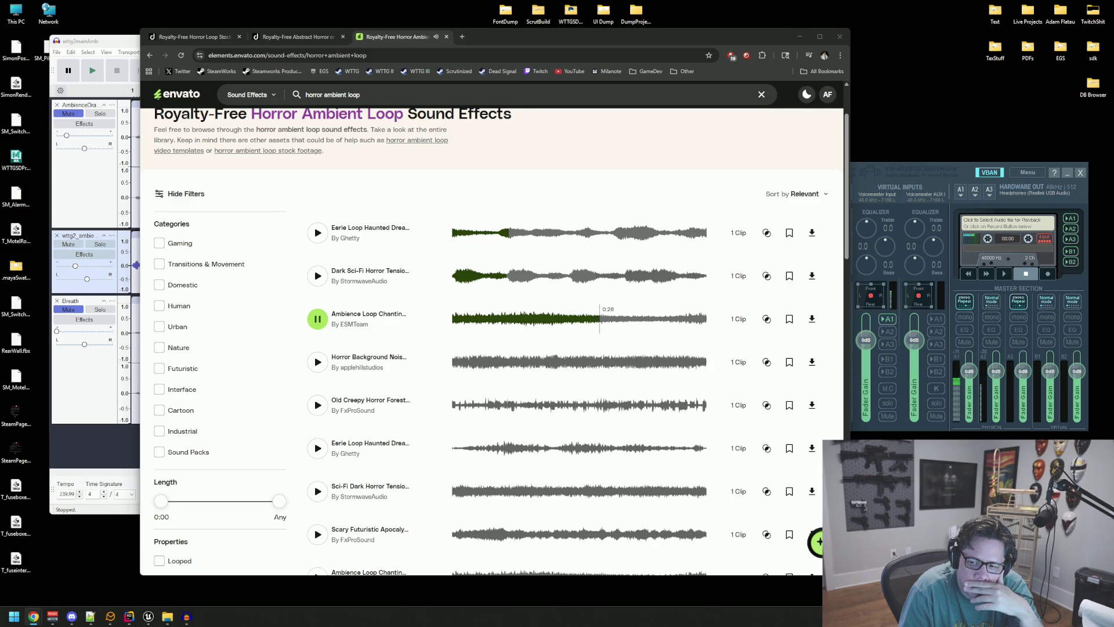
pyautogui.click(318, 363)
pyautogui.scroll(-2, 383, 313)
pyautogui.scroll(1, 449, 263)
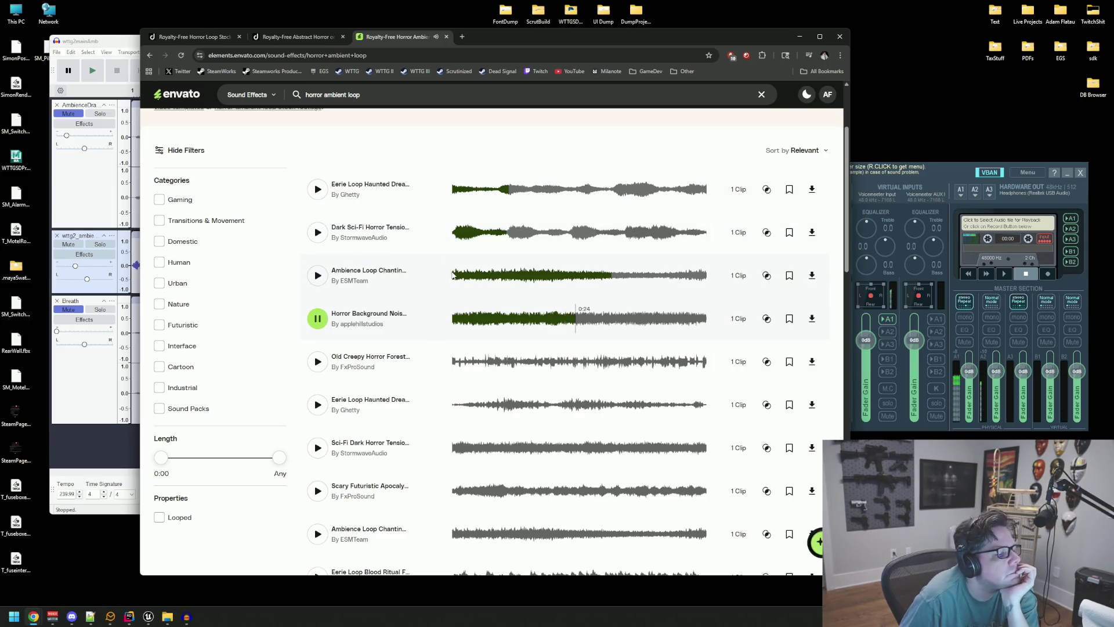
# Step: Pause Horror Background Noise and preview Eerie Loop Haunted Dream, Old Creepy Horror Forest and Sci-Fi Dark Horror Tension
pyautogui.click(316, 318)
pyautogui.scroll(-1, 425, 310)
pyautogui.click(316, 316)
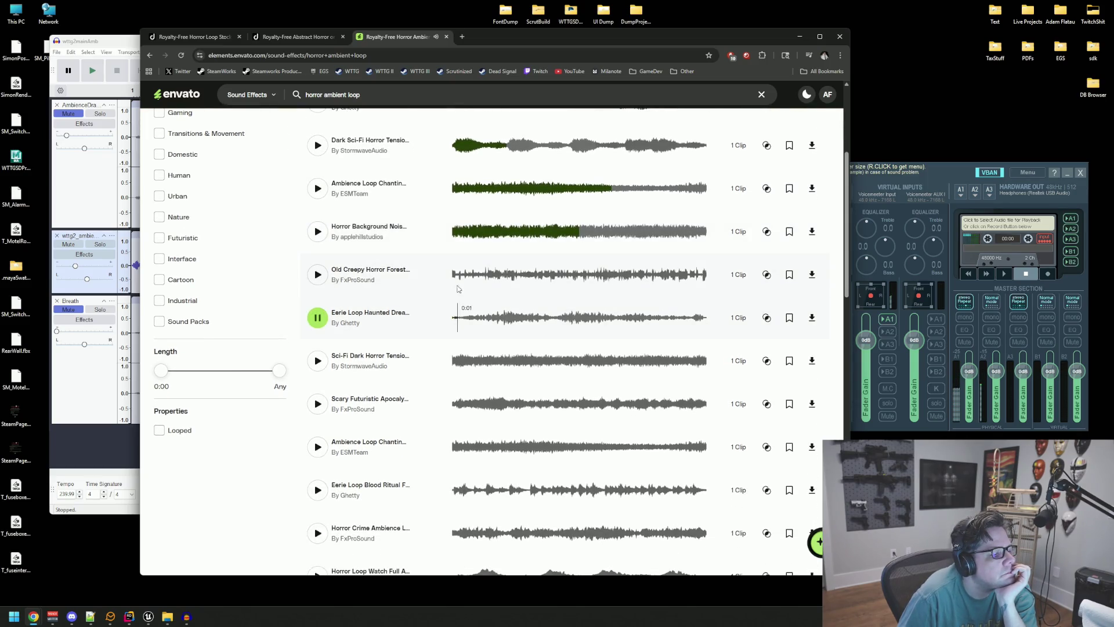
pyautogui.click(318, 274)
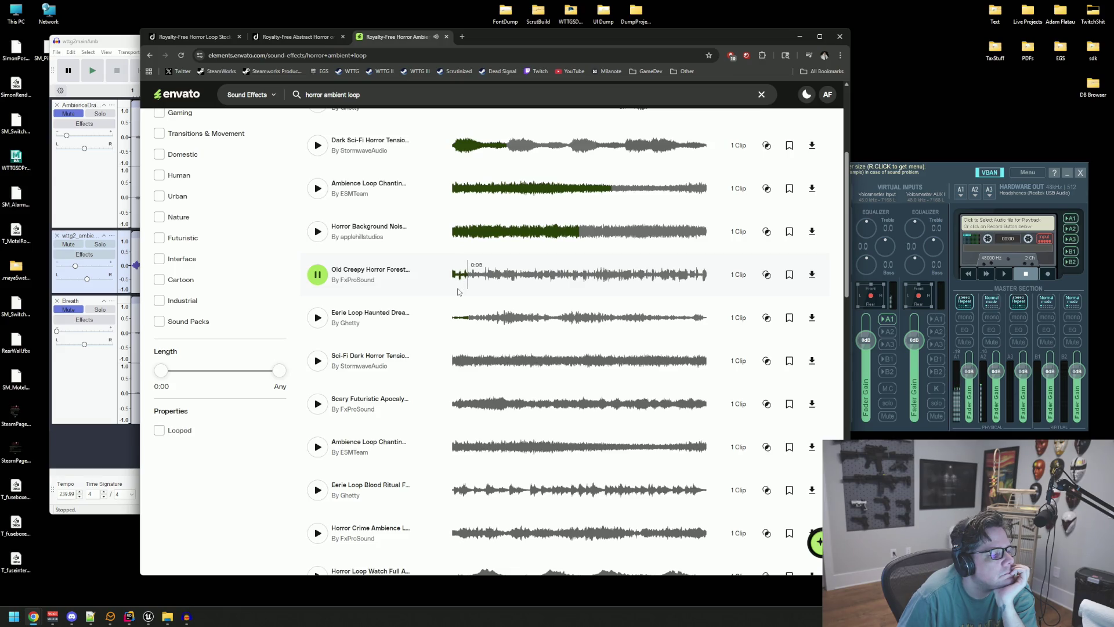
pyautogui.click(318, 274)
pyautogui.click(318, 361)
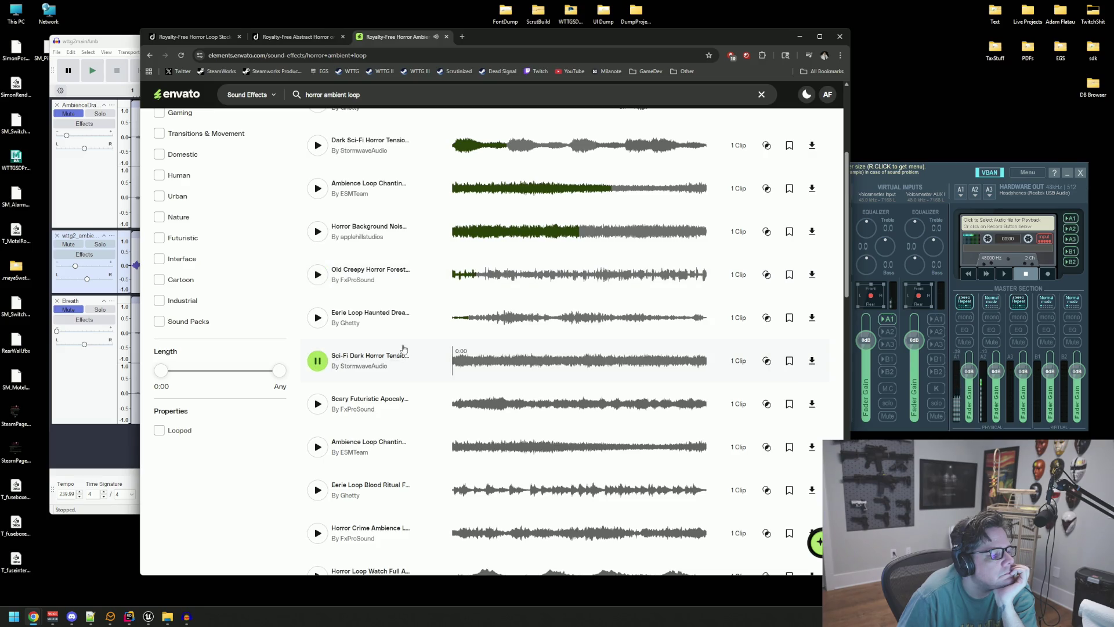
pyautogui.scroll(-1, 429, 306)
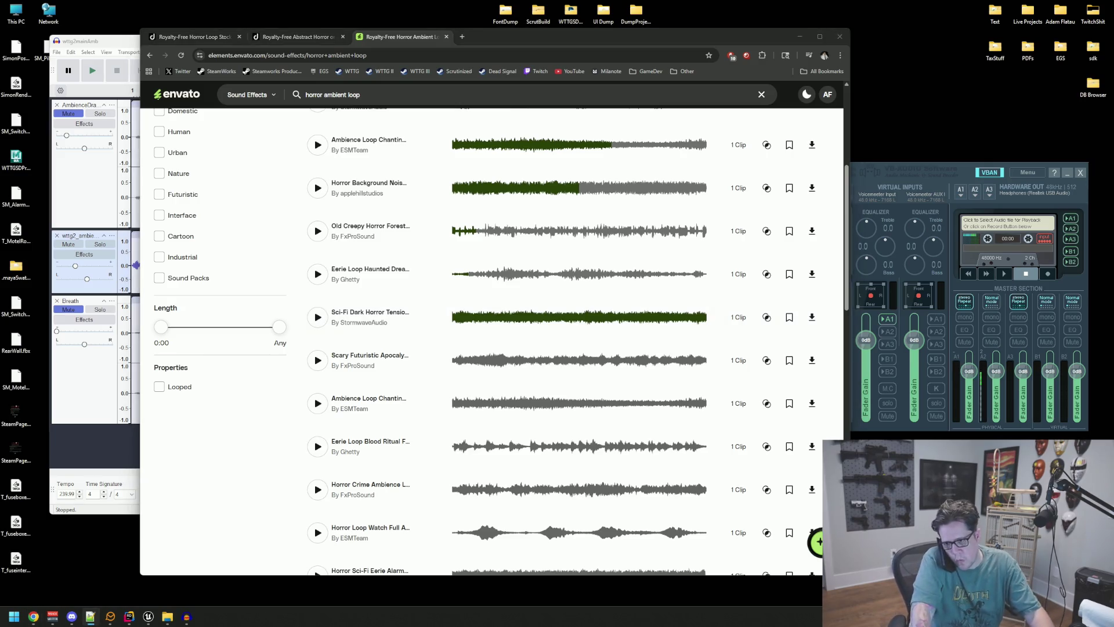
pyautogui.hotkey('alt', 'Tab')
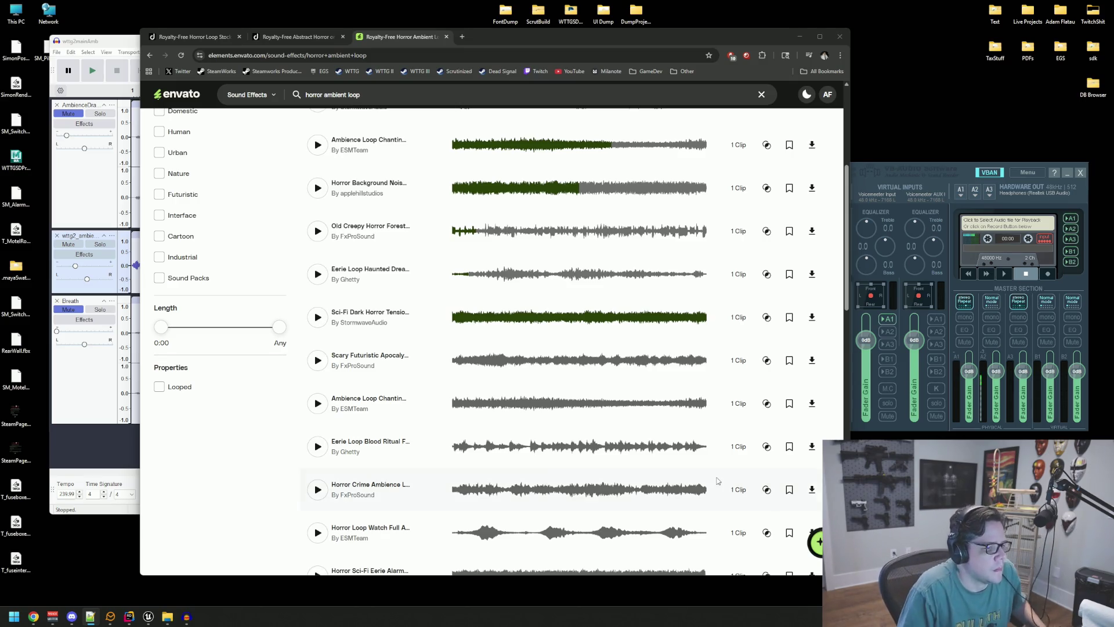
pyautogui.click(317, 360)
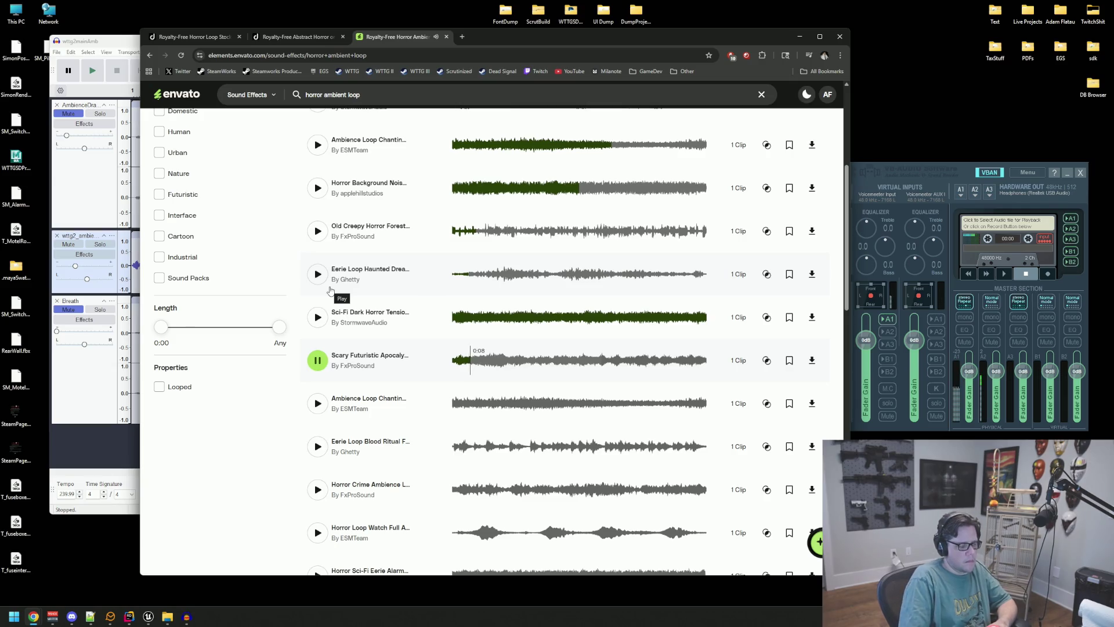
# Step: Preview the chanting ambience and Eerie Loop Blood Ritual loops, then merge the Horror Atmosphere 1 page into the main window
pyautogui.click(318, 361)
pyautogui.scroll(-1, 319, 360)
pyautogui.click(319, 360)
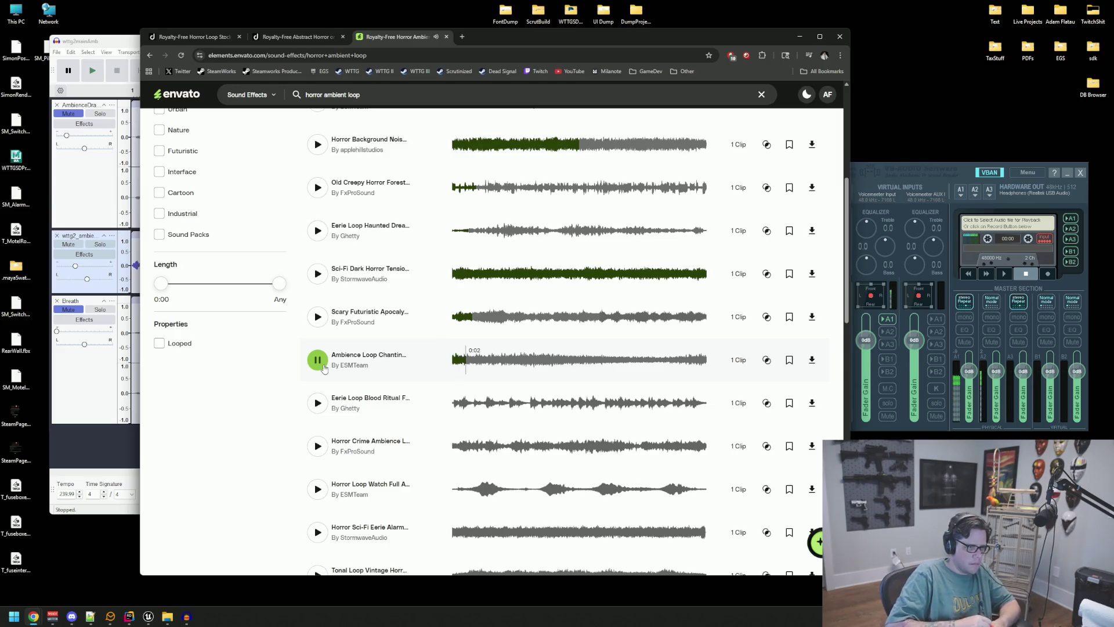
pyautogui.click(318, 403)
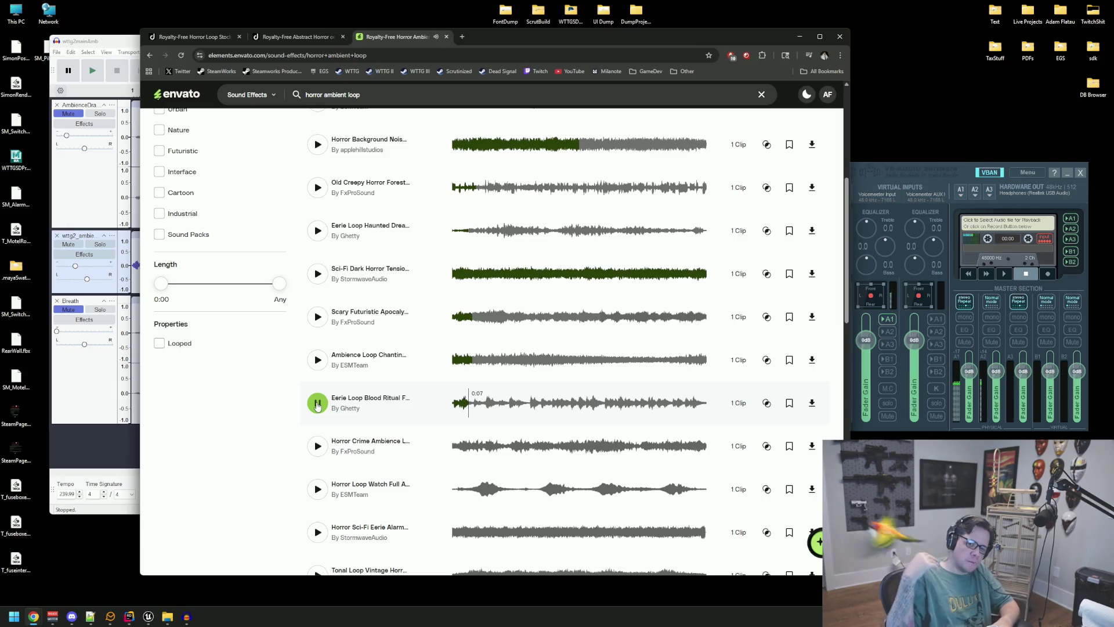
pyautogui.click(318, 404)
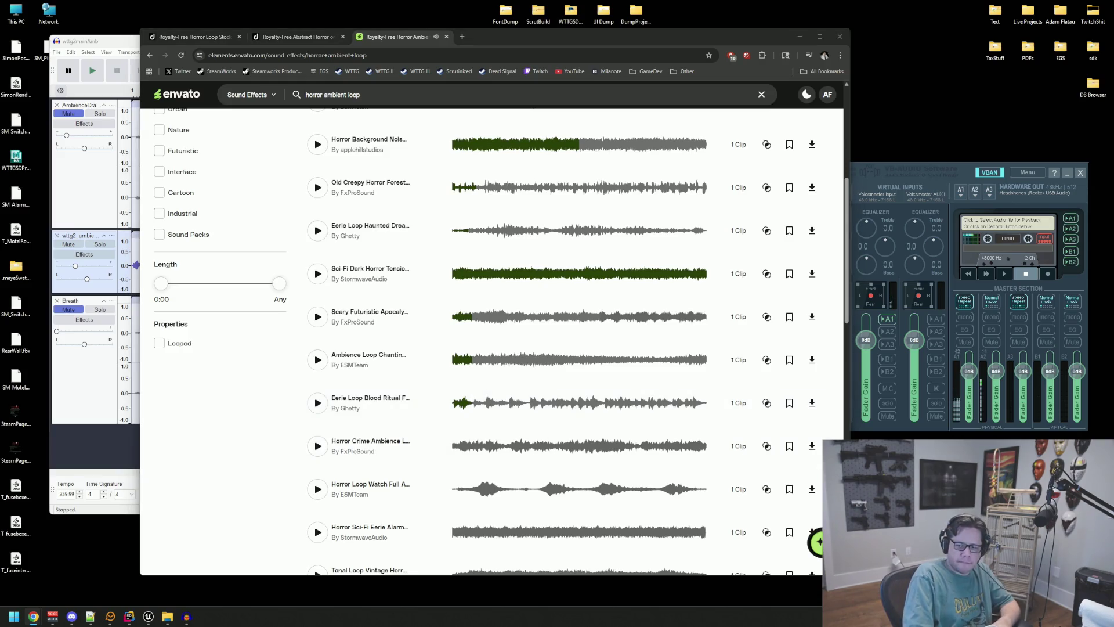
pyautogui.moveTo(922, 141); pyautogui.dragTo(505, 37)
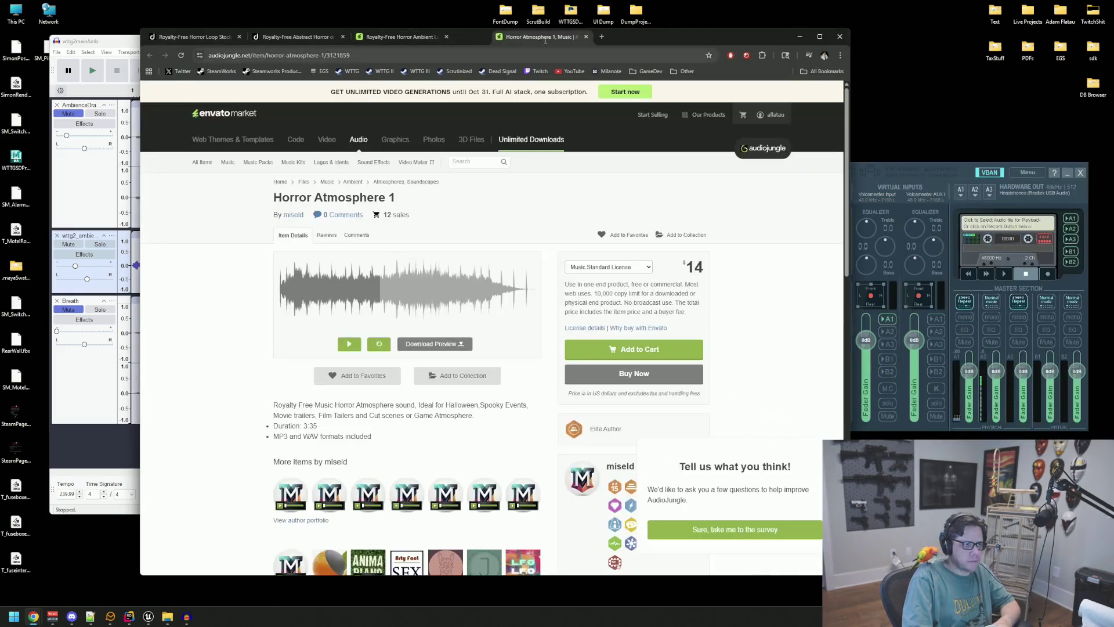
# Step: Play the Horror Atmosphere 1 preview to about 0:37, then merge the Horror Atmosphere 05 page into the main window
pyautogui.click(349, 343)
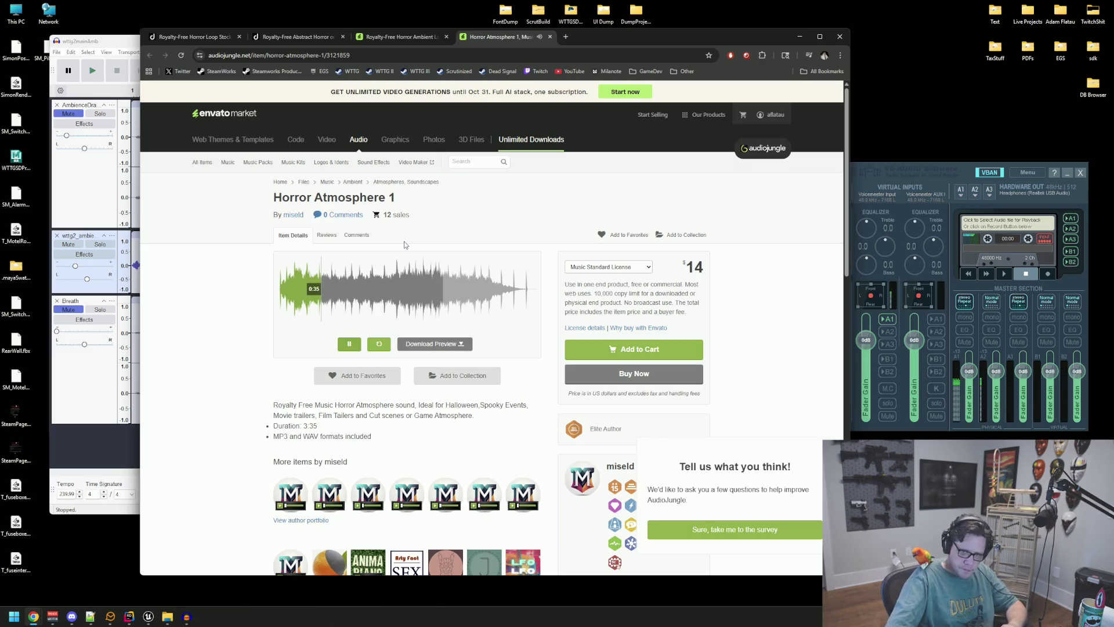
pyautogui.click(347, 344)
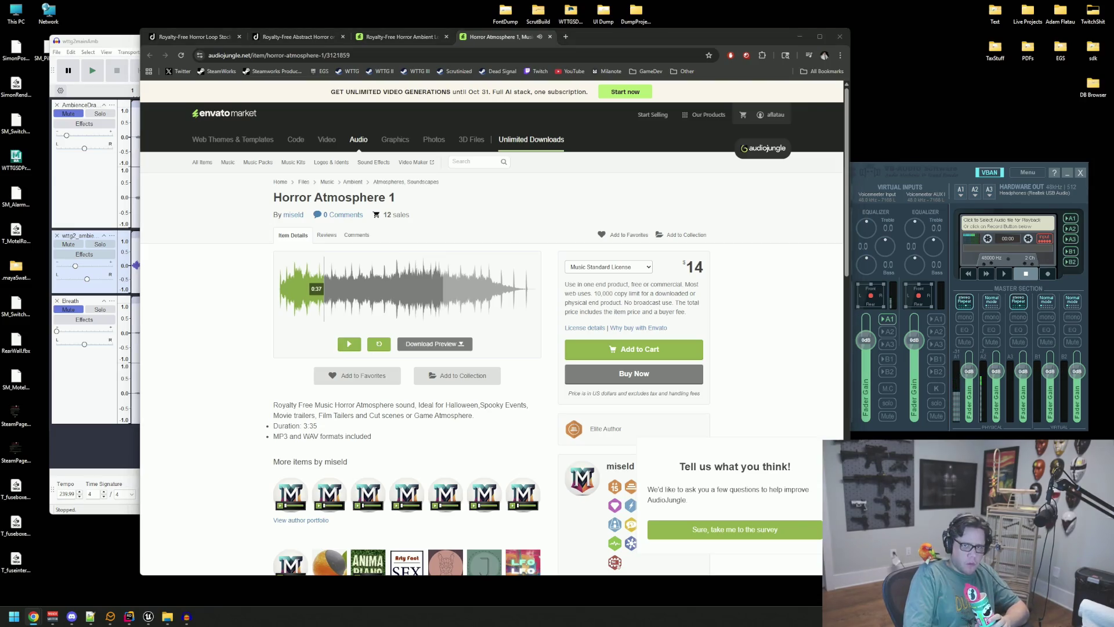
pyautogui.moveTo(870, 84); pyautogui.dragTo(586, 37)
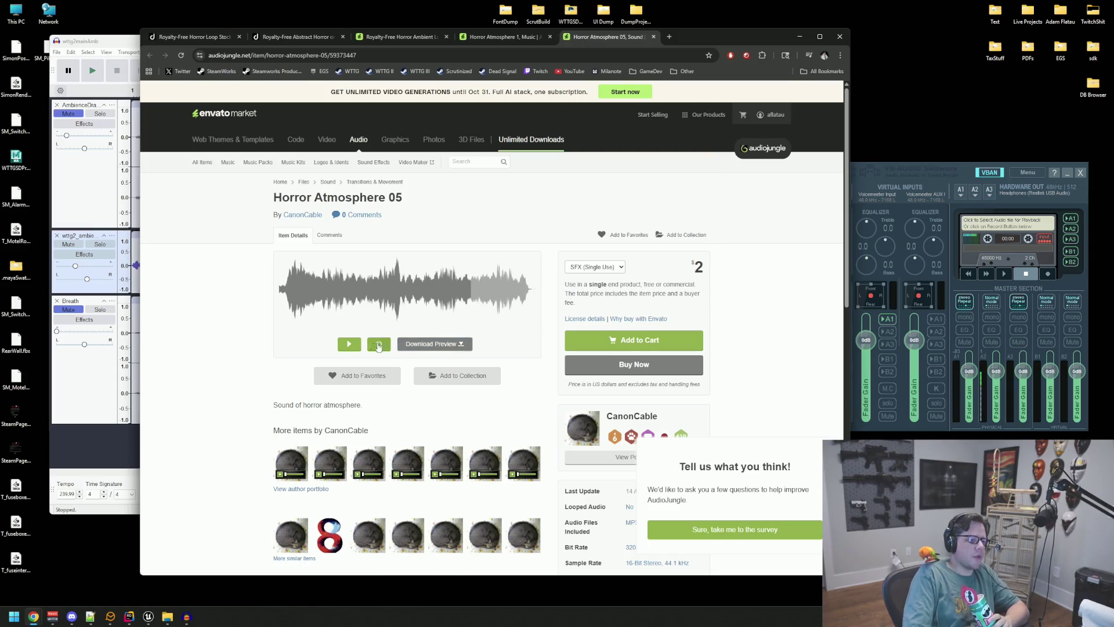
# Step: Play the Horror Atmosphere 05 preview, then switch to the wttg2mainAmb project in Audacity and start playback
pyautogui.click(349, 344)
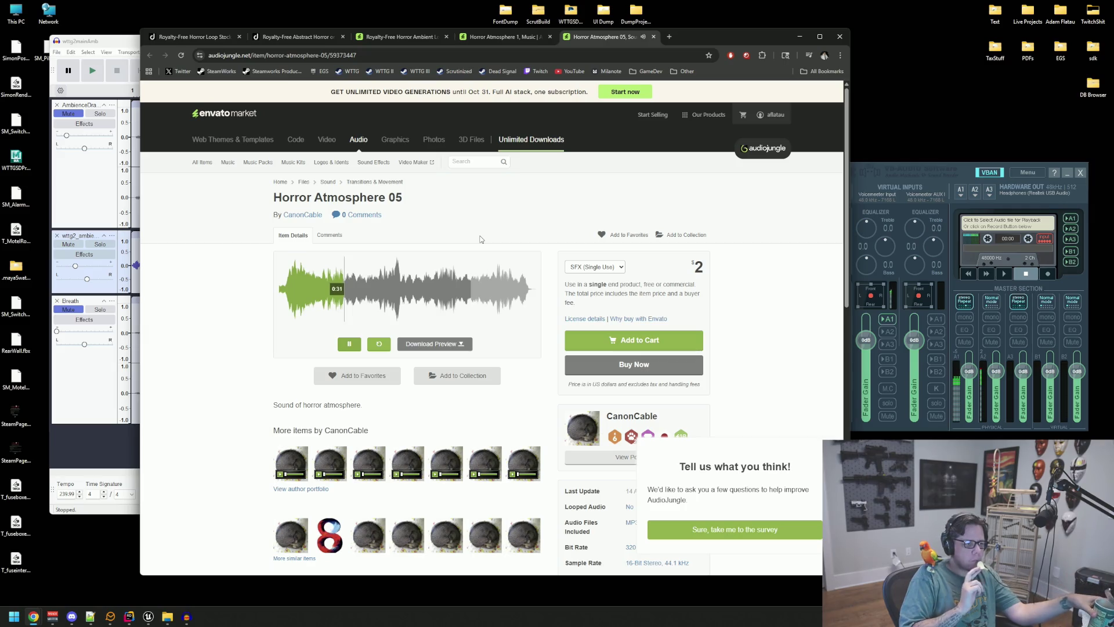
pyautogui.hotkey('alt', 'Tab')
pyautogui.press('space')
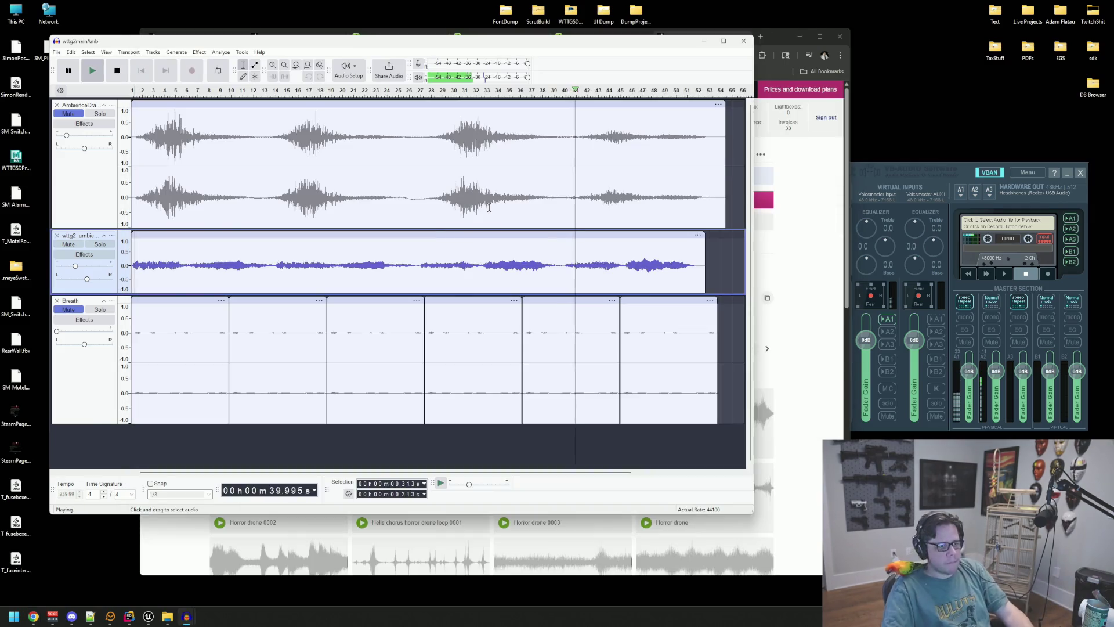